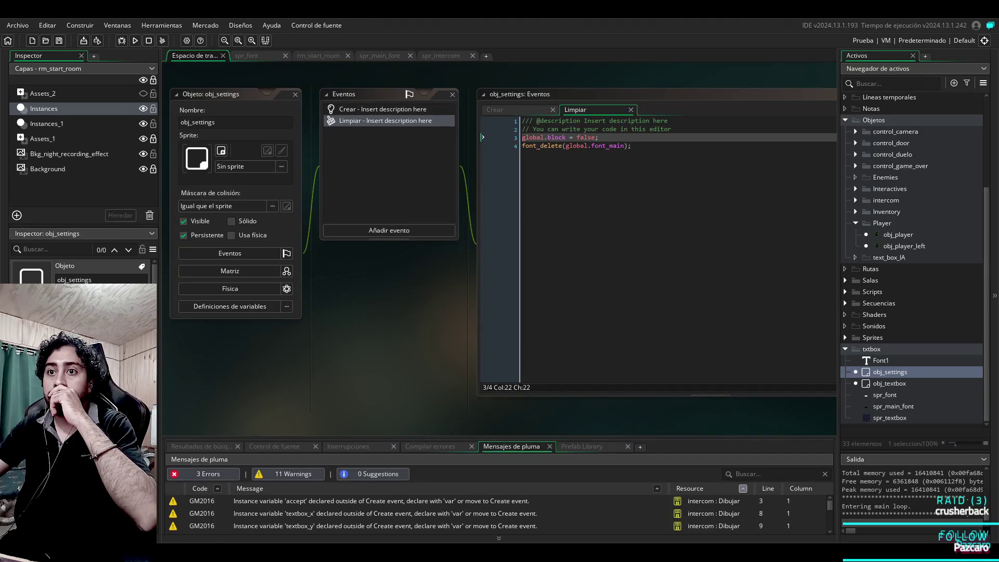
Step: Move global.block = false from obj_settings' Limpiar code into obj_textbox's Crear code
key("shift+Home")
key("BackSpace")
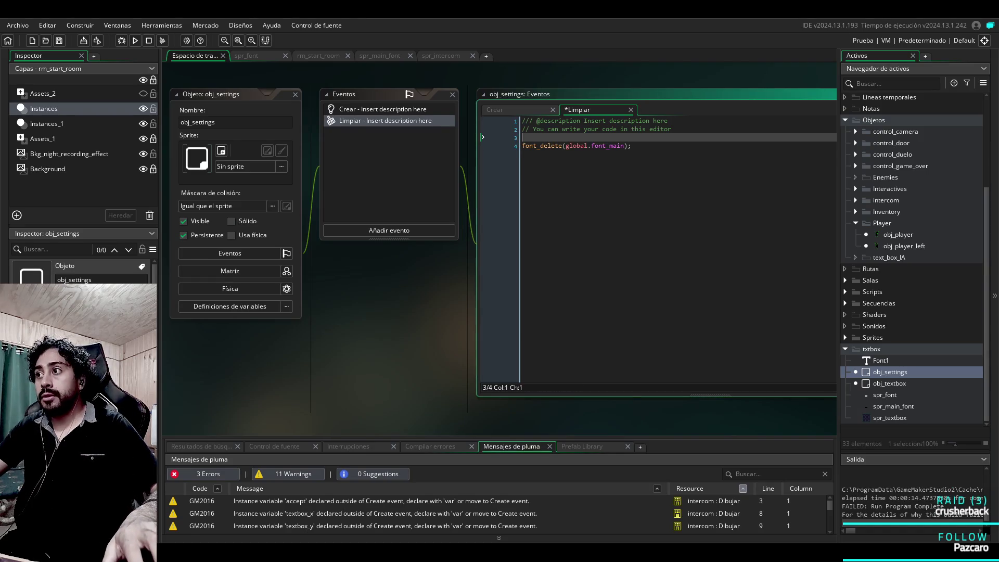
double_click(890, 383)
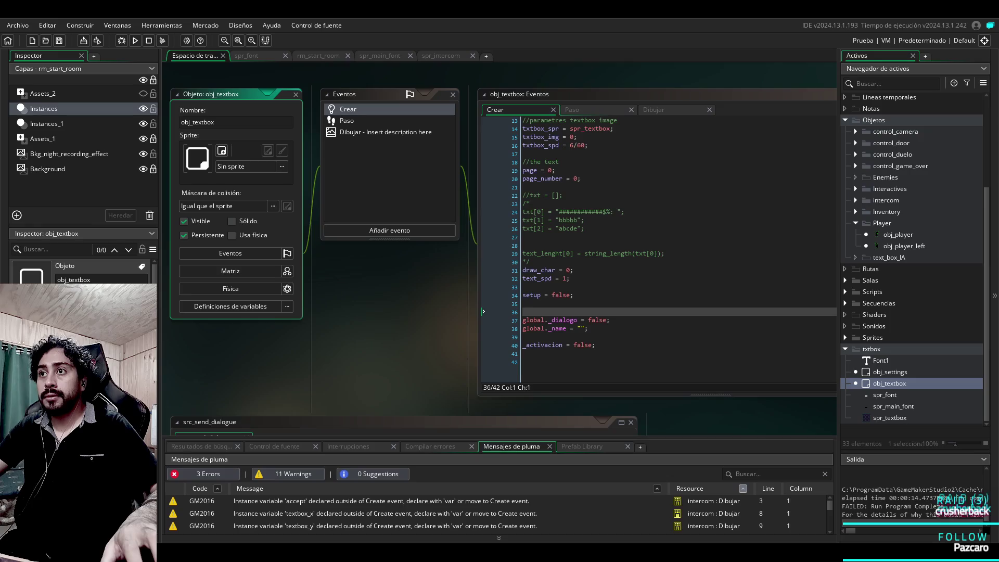
type("global.block = false;")
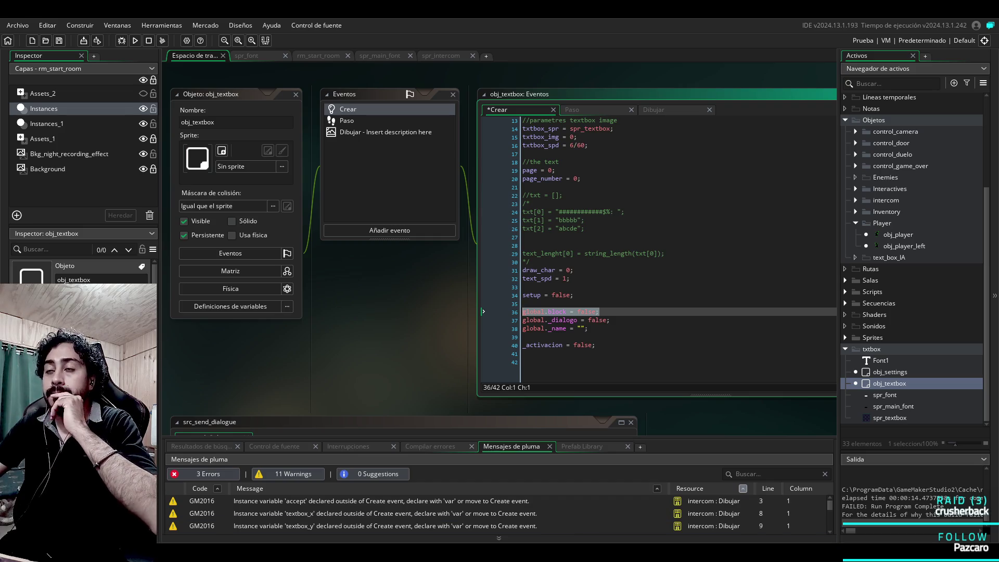
Step: Look over obj_settings again, then open obj_player's Paso event code
left_click(889, 372)
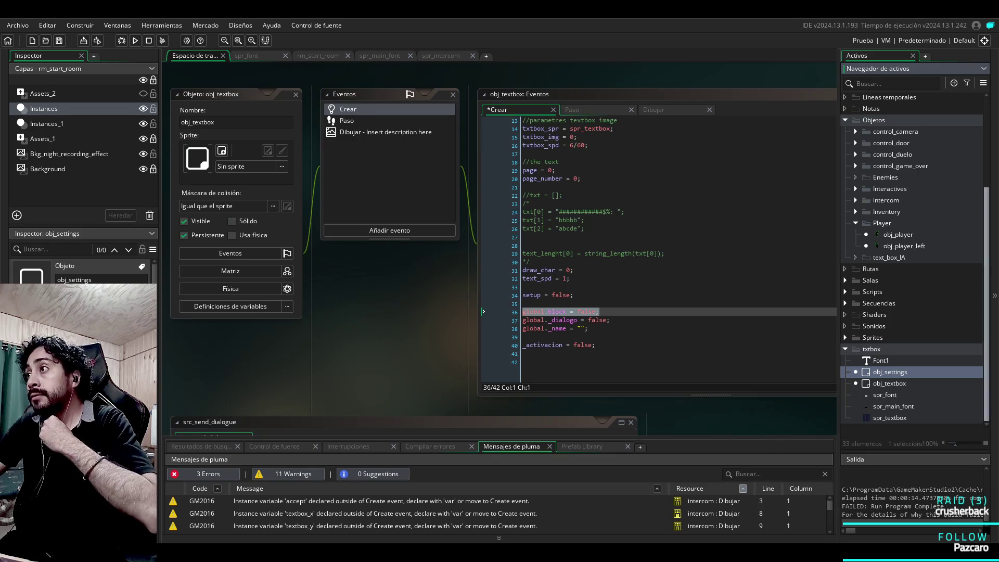
scroll(911, 260, "up", 5)
scroll(910, 260, "down", 5)
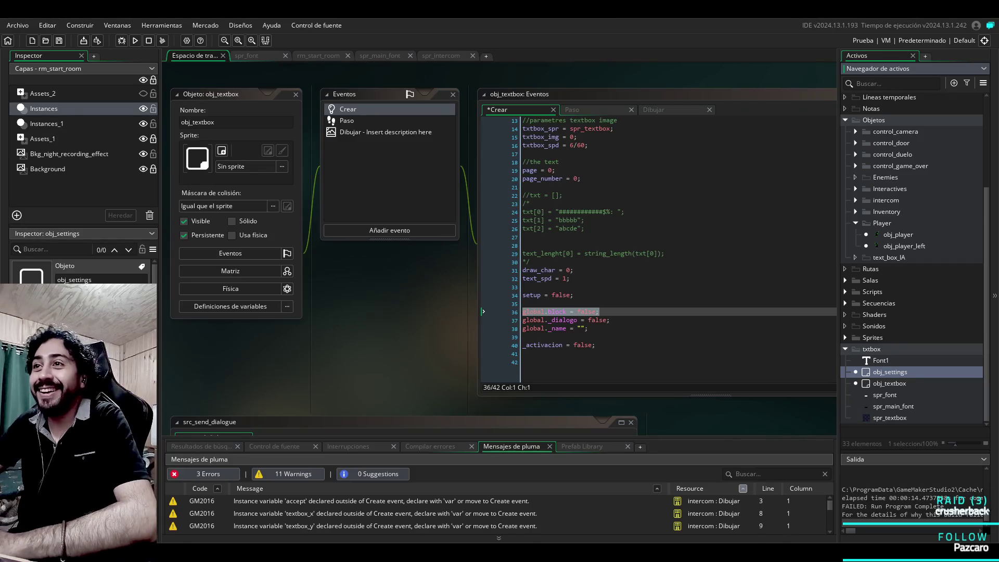
left_click(522, 337)
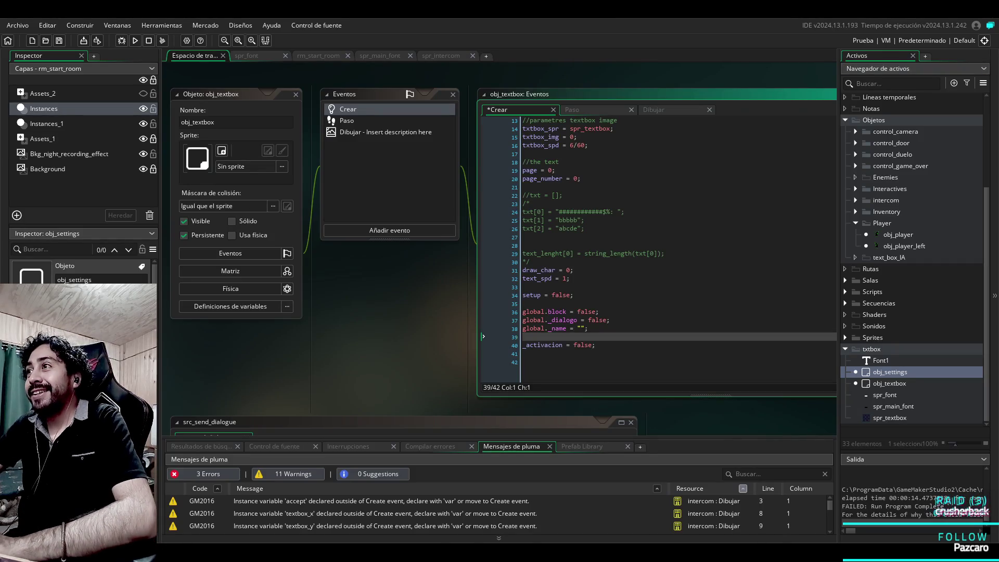
left_click(898, 235)
double_click(897, 235)
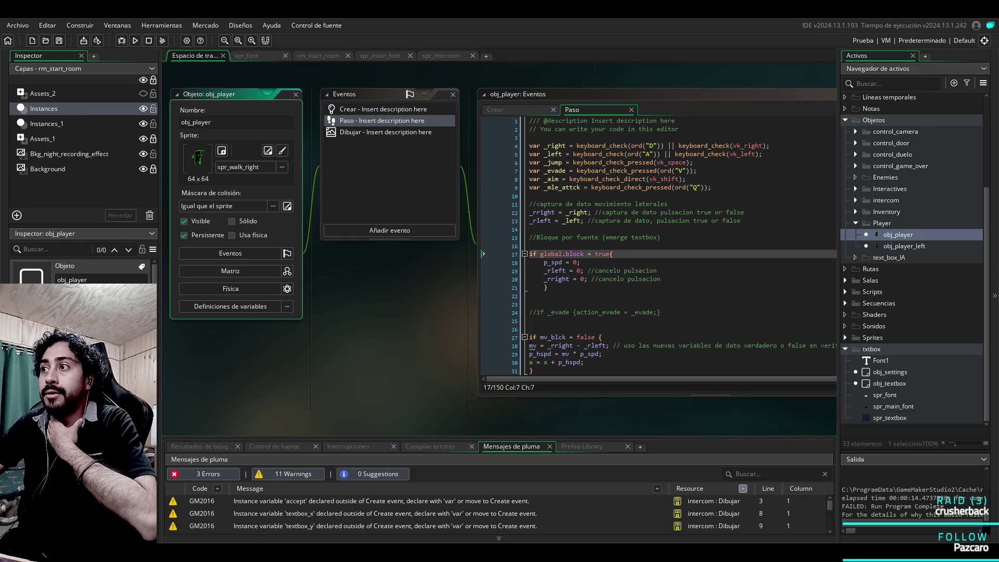
Step: Retype global.block = false; in obj_settings' Limpiar code, then select and remove that line
double_click(890, 372)
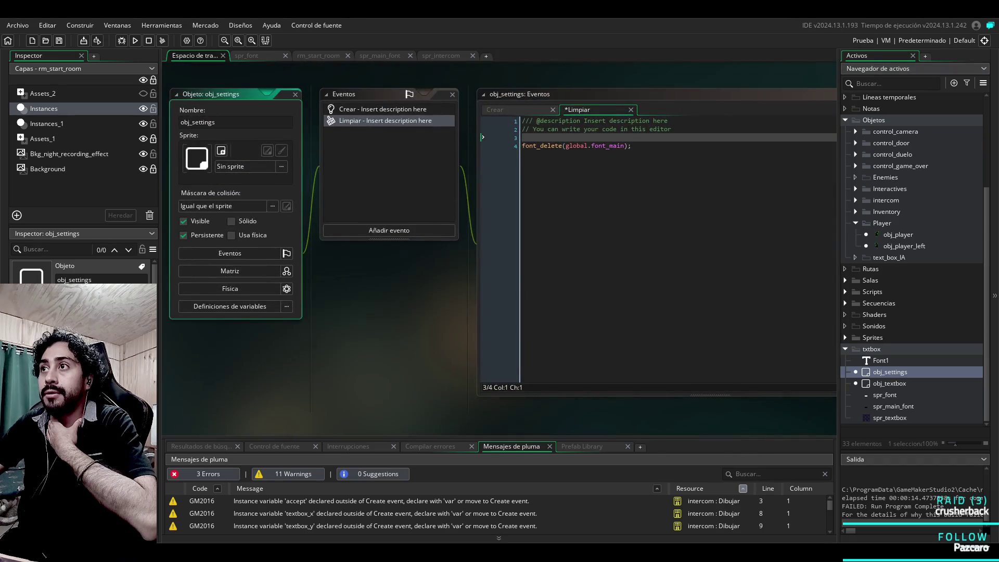
double_click(890, 384)
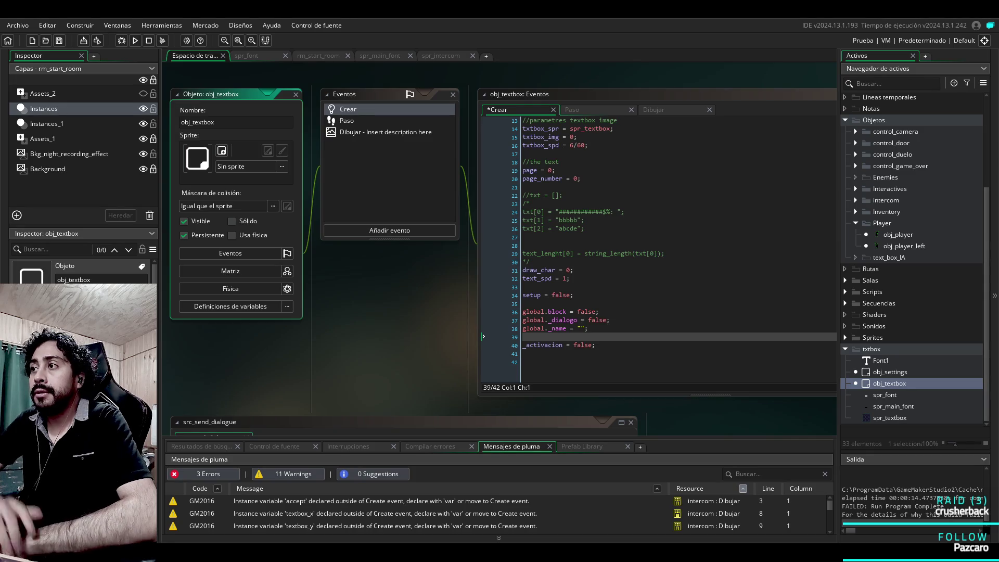
double_click(890, 371)
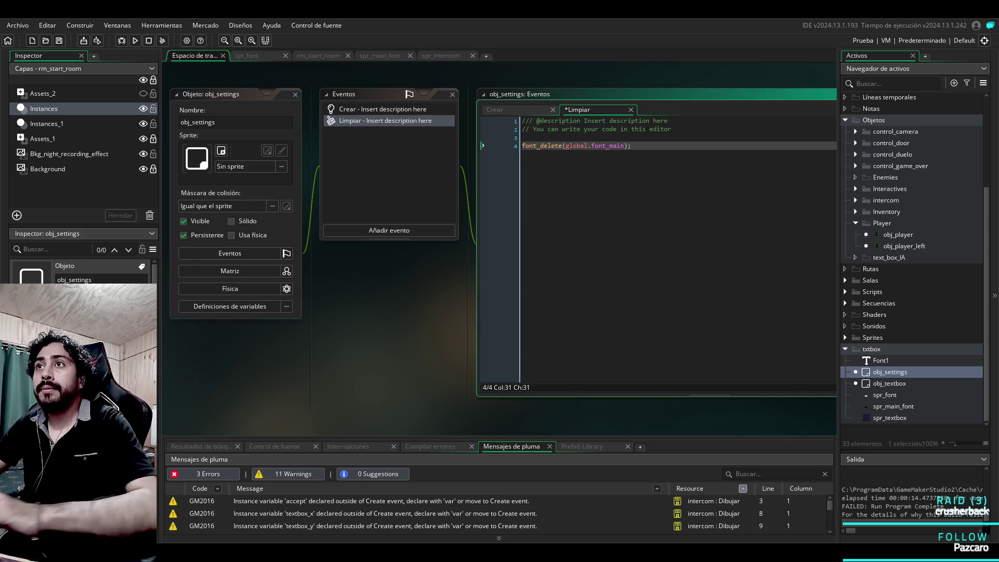
type("global.block = false;")
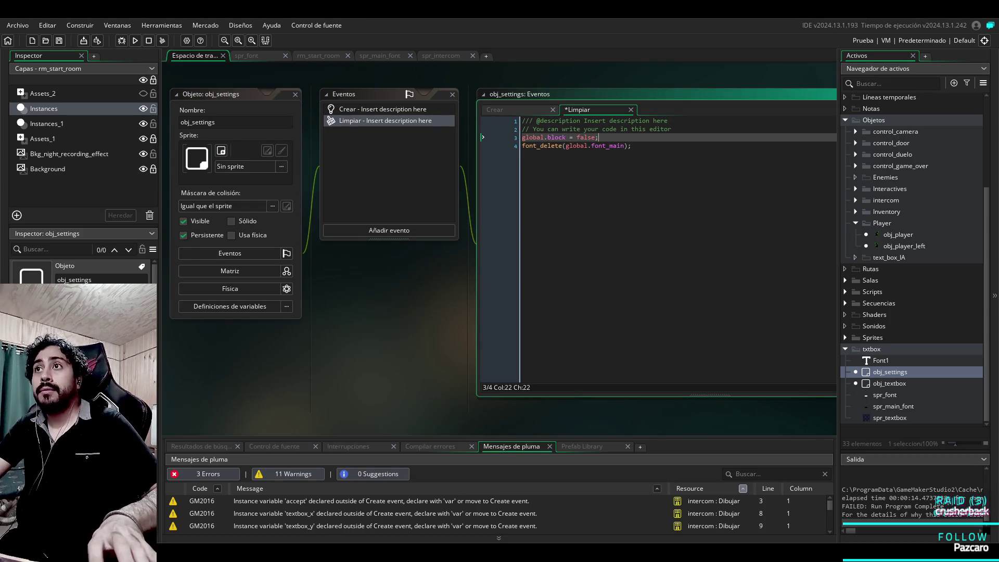
left_click(577, 137)
left_click_drag(579, 137, 593, 138)
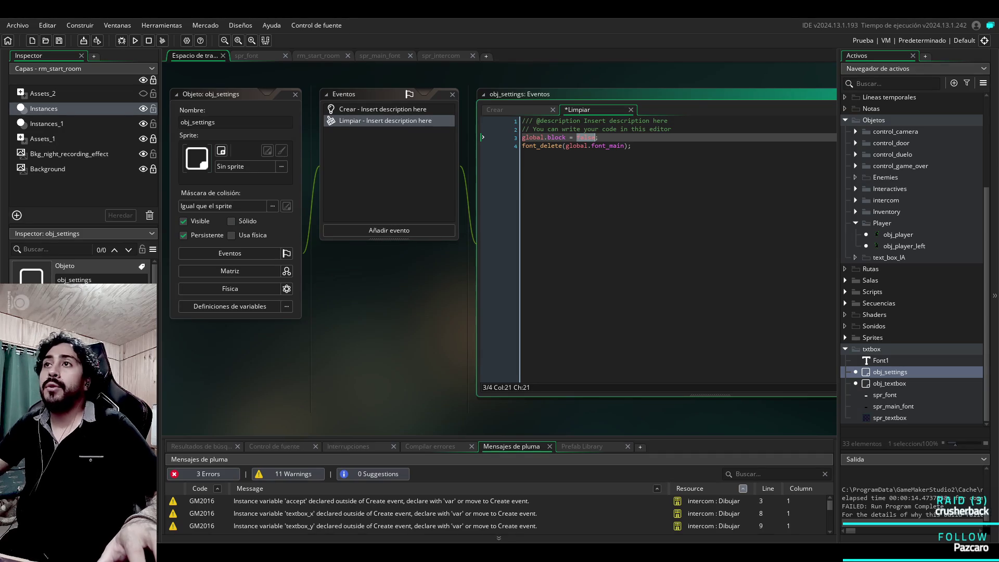
left_click_drag(599, 137, 522, 137)
key("ctrl+c")
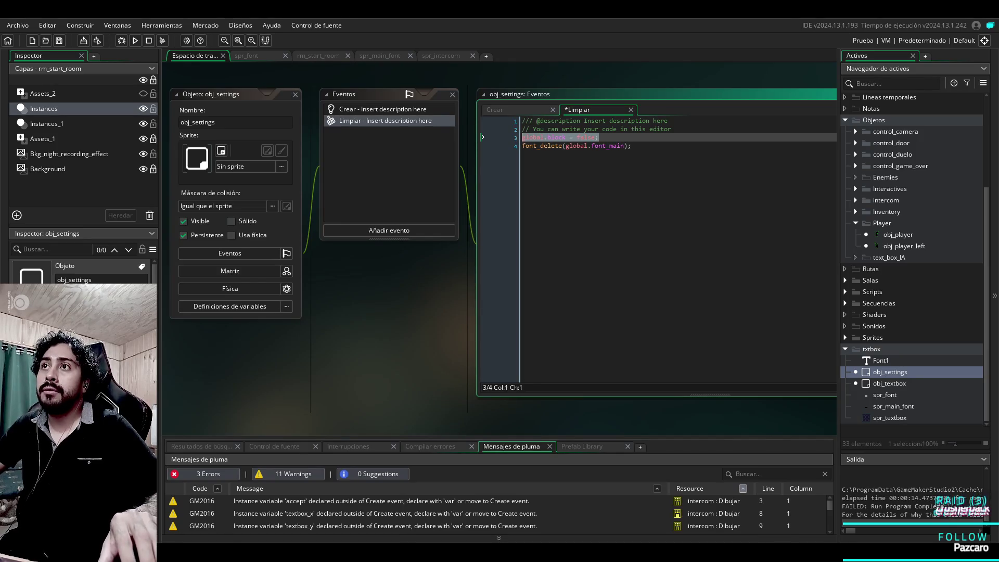
key("Delete")
Step: Paste global.block = false at the top of Crear, delete Limpiar's blank line, and run with F5
left_click(494, 110)
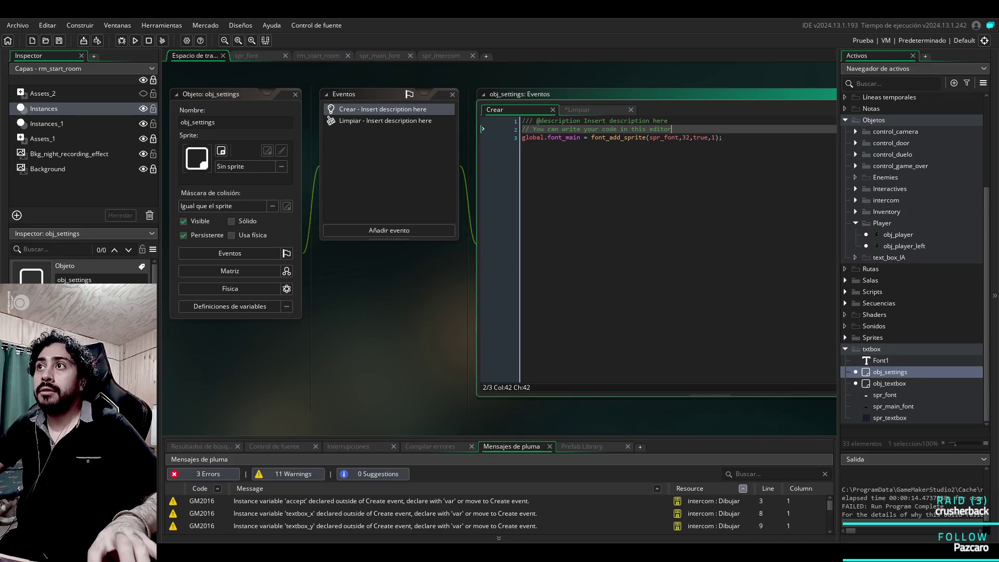
key("Return")
key("ctrl+v")
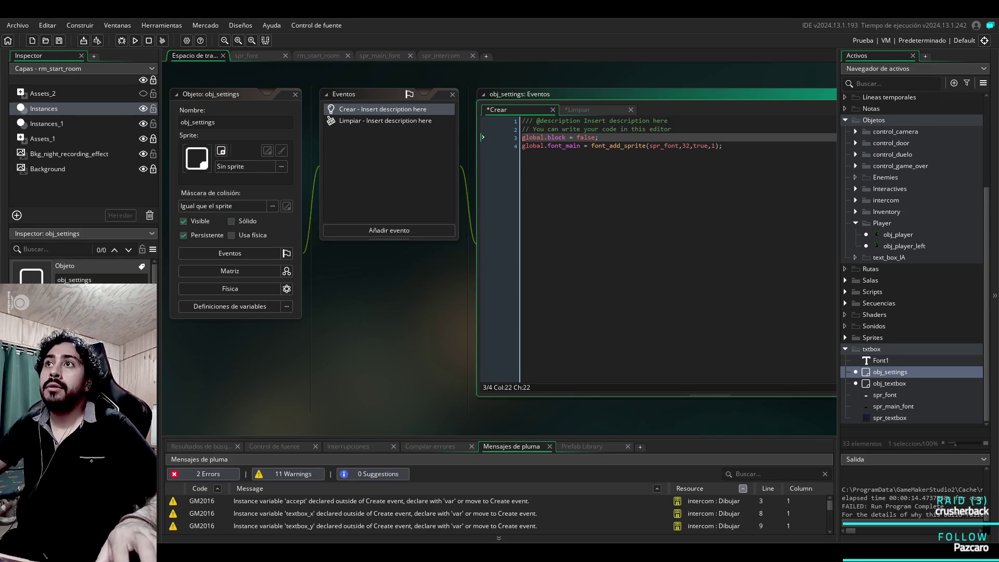
left_click(577, 110)
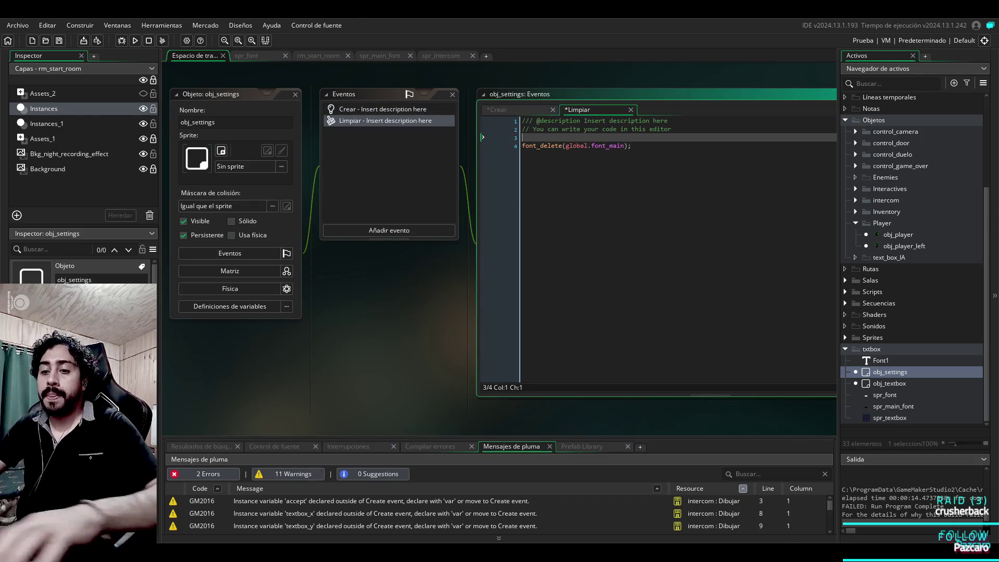
key("BackSpace")
key("F5")
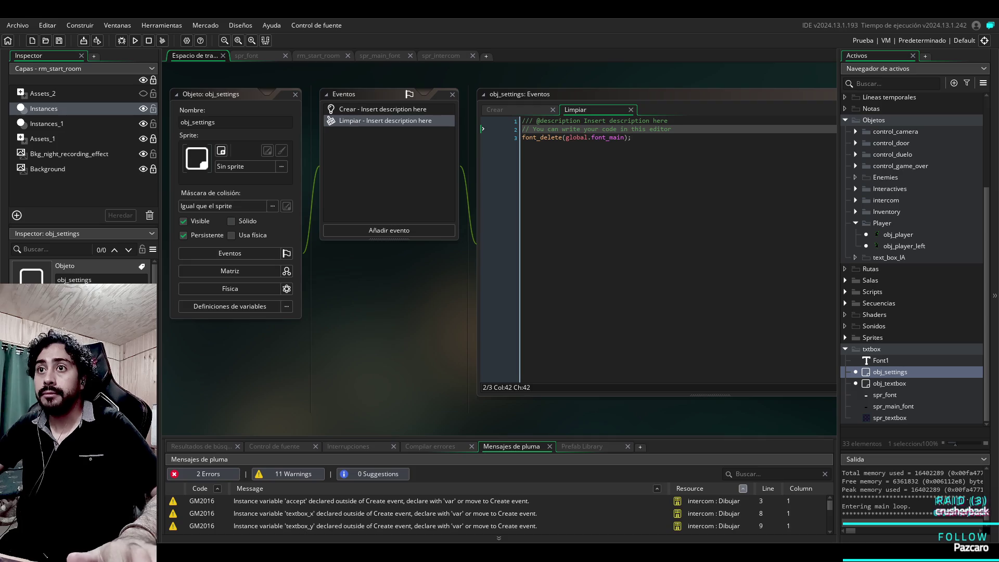
key("F5")
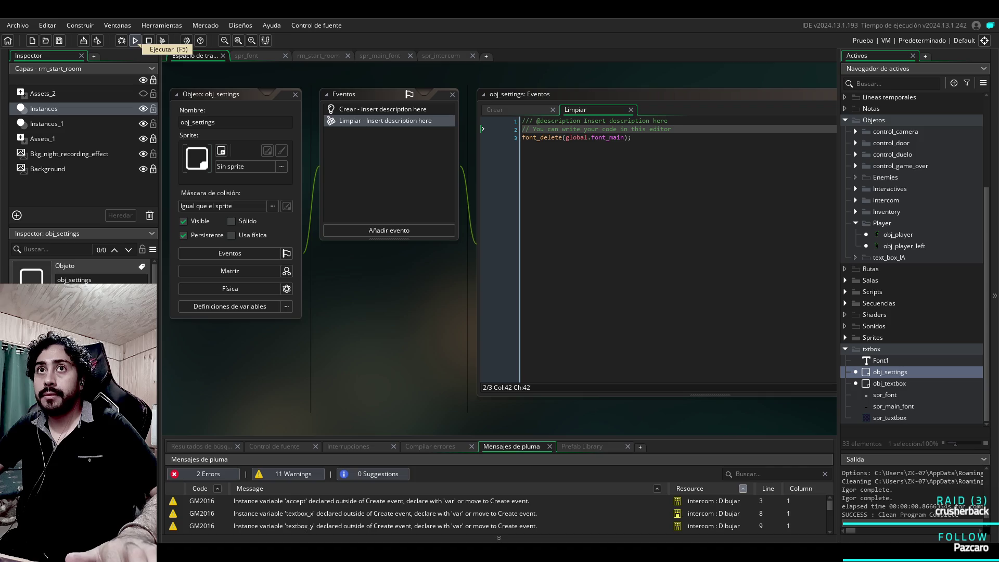
left_click(135, 41)
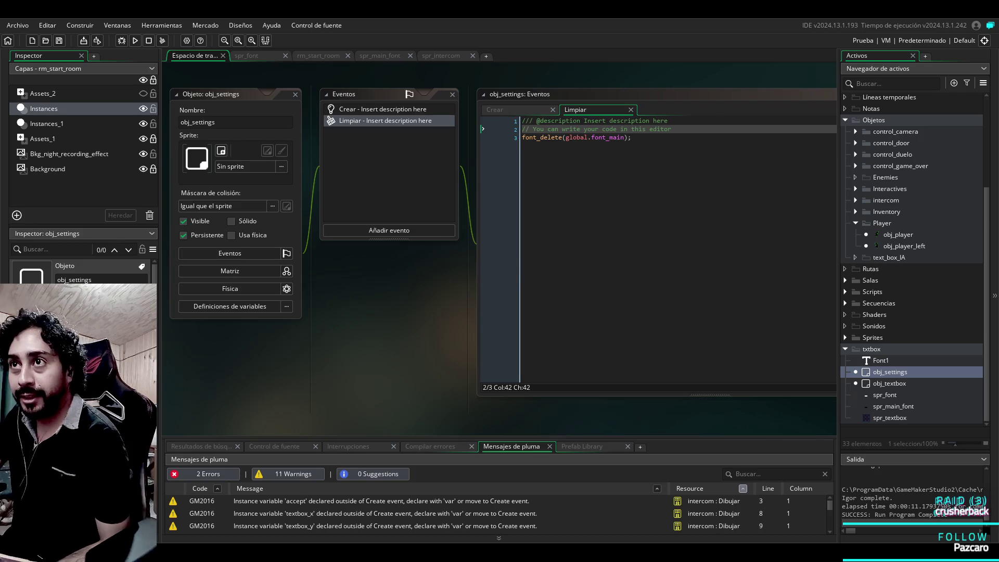
scroll(498, 224, "down", 2)
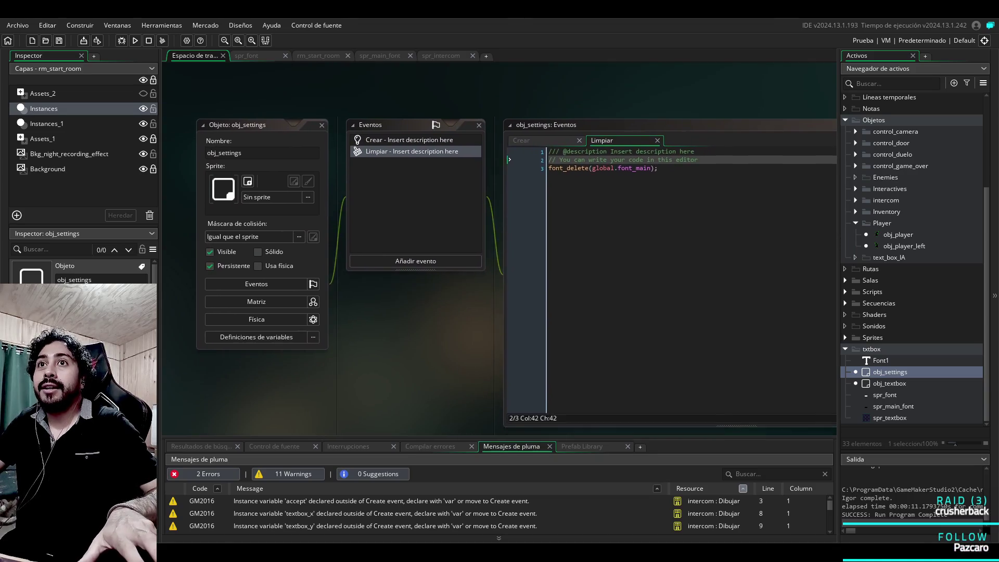
scroll(499, 249, "down", 2)
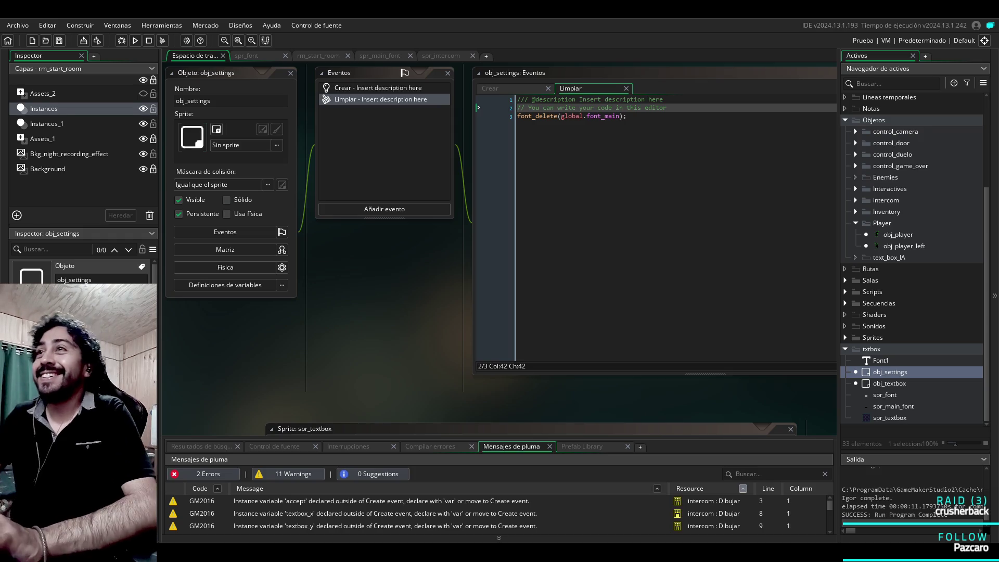
left_click(904, 246)
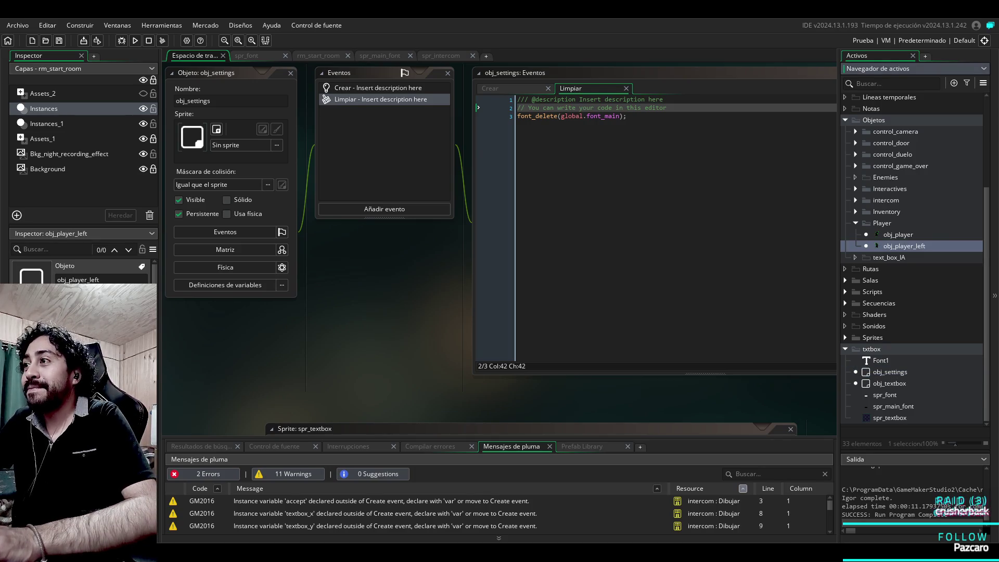
Step: Switch between obj_textbox's and obj_settings' code to compare their events
left_click(884, 395)
double_click(890, 383)
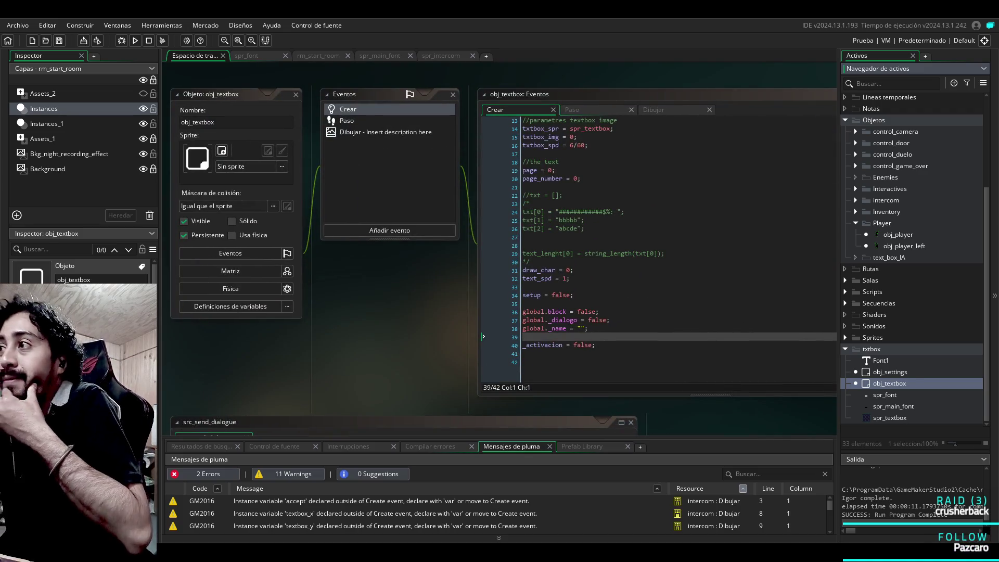
left_click(890, 372)
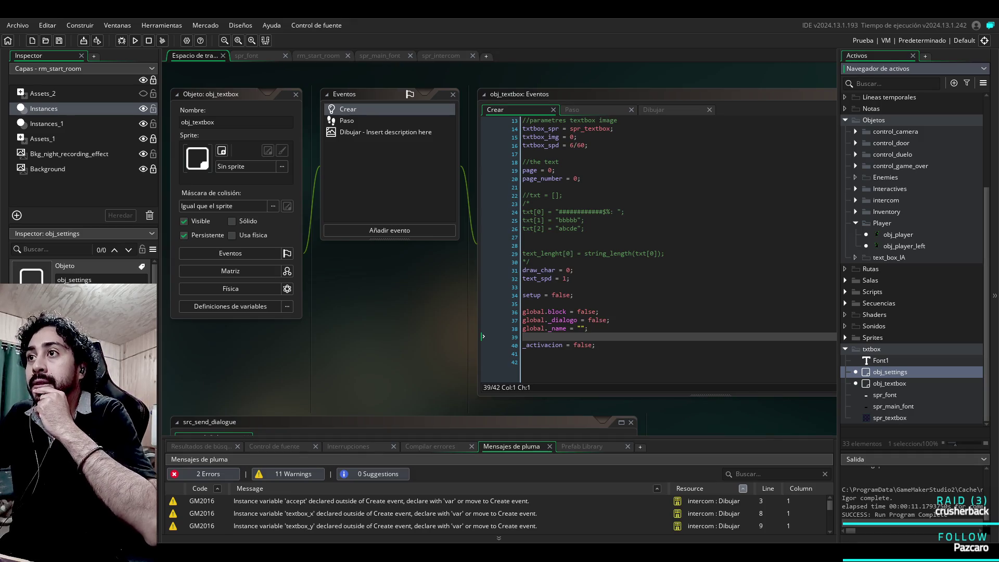
double_click(889, 383)
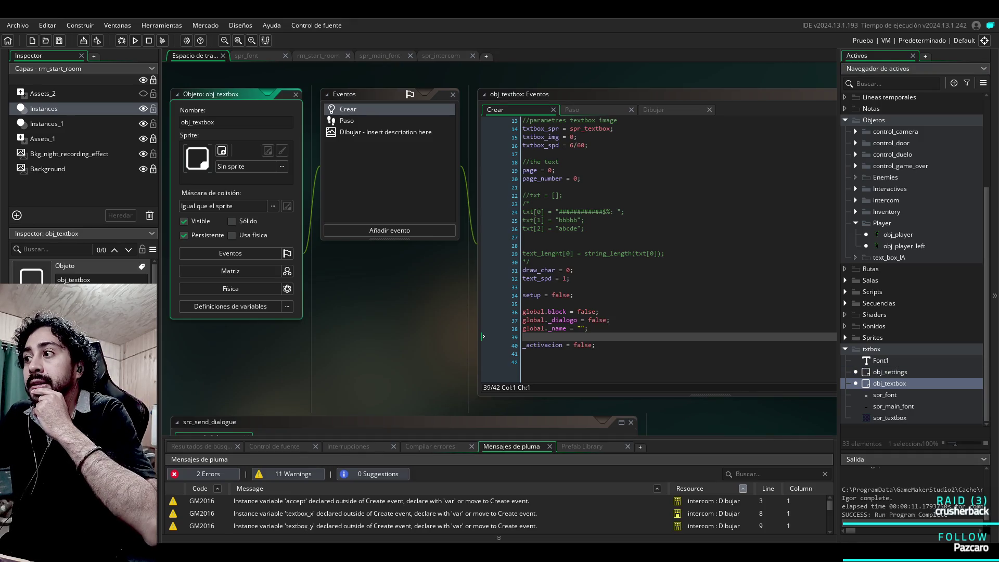
left_click(890, 372)
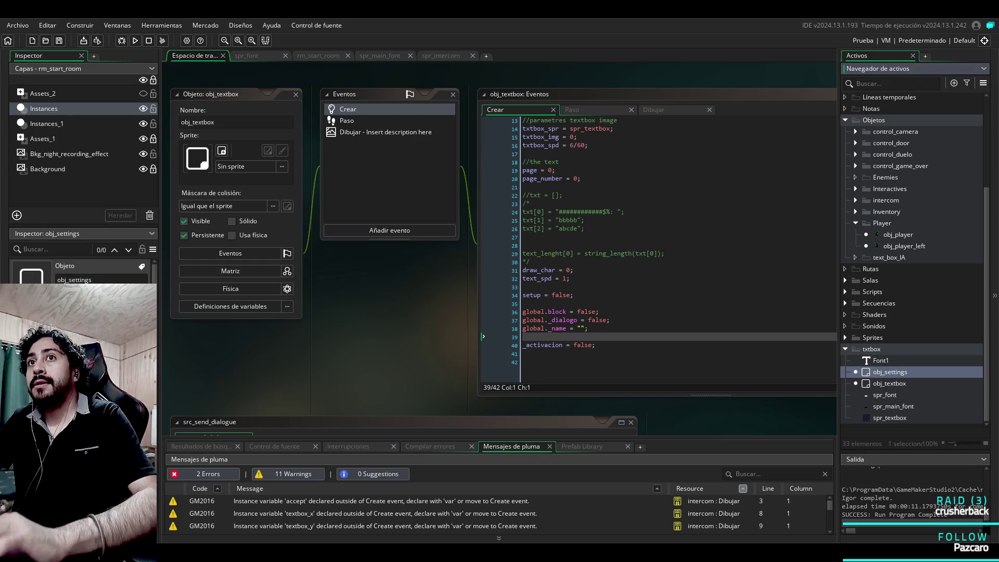
double_click(890, 372)
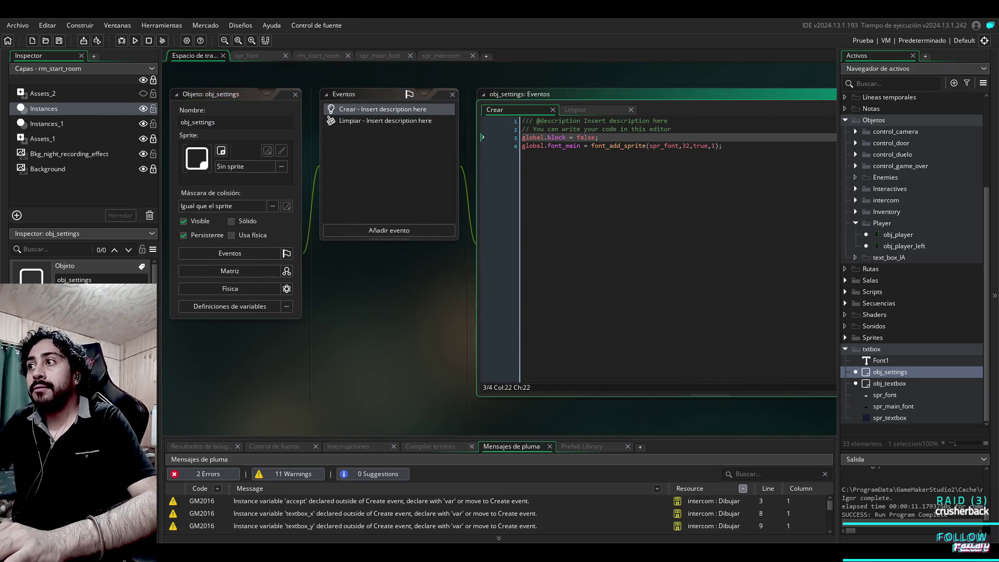
double_click(890, 384)
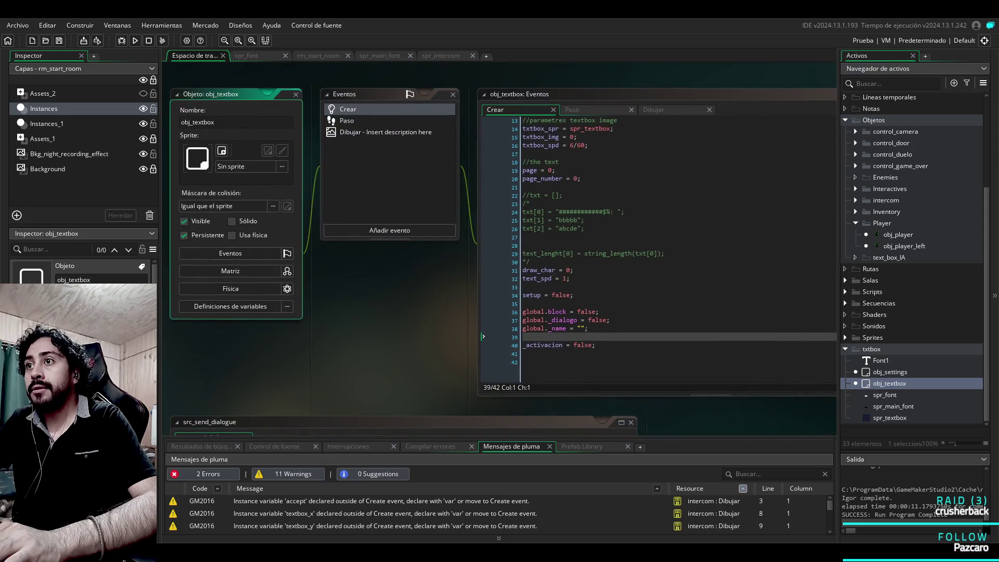
Step: Comment out global.block = false on obj_textbox line 36 and run the game with F5
left_click_drag(599, 312, 526, 312)
left_click(522, 312)
type("//")
key("F5")
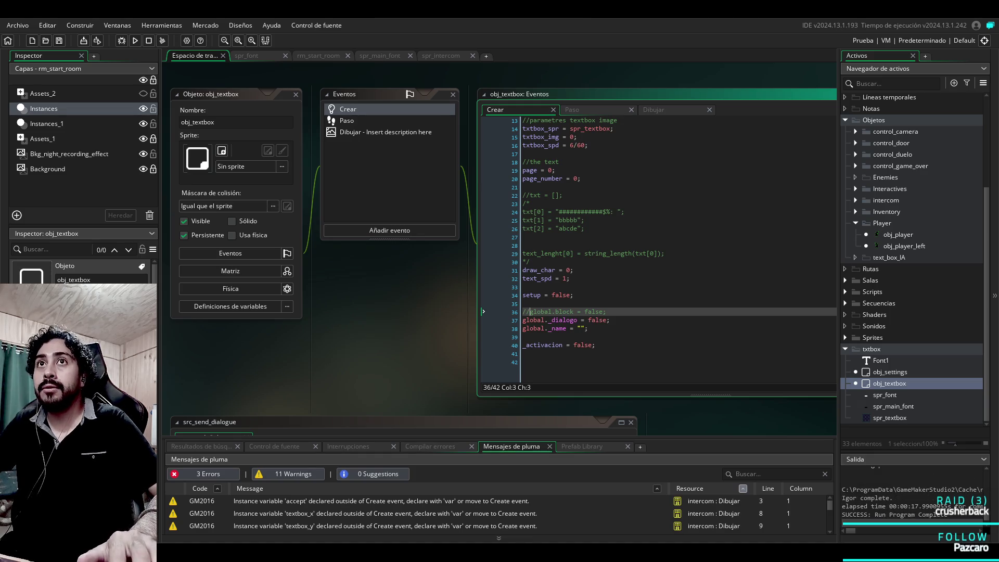
key("F5")
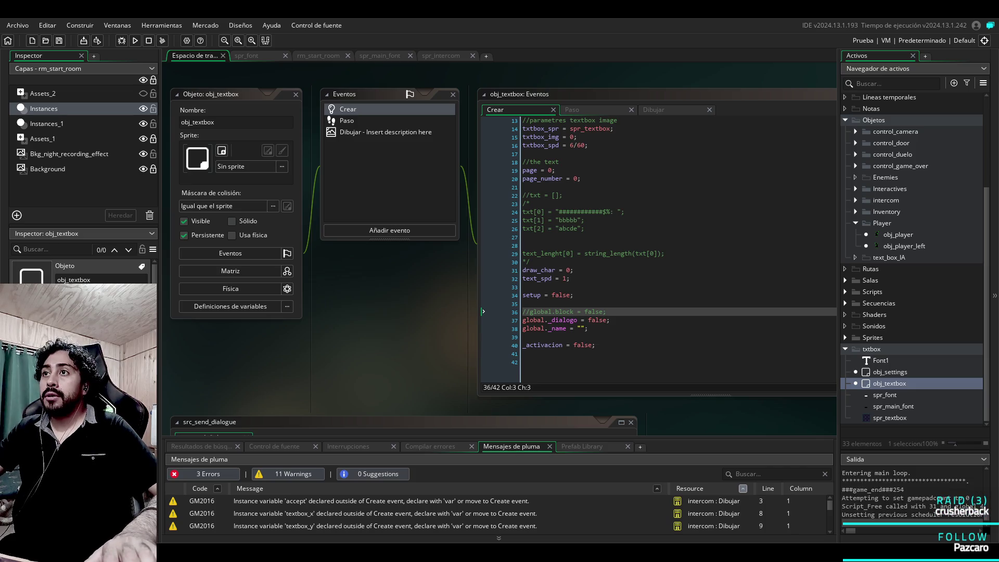
Step: Reopen obj_settings' Crear code from the Asset Browser
left_click(607, 312)
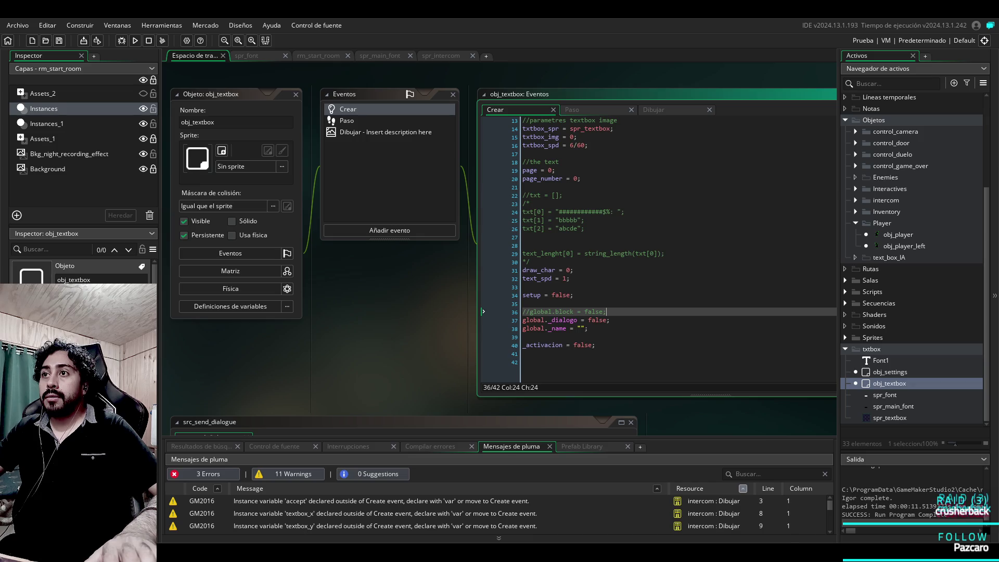
left_click(890, 372)
double_click(890, 372)
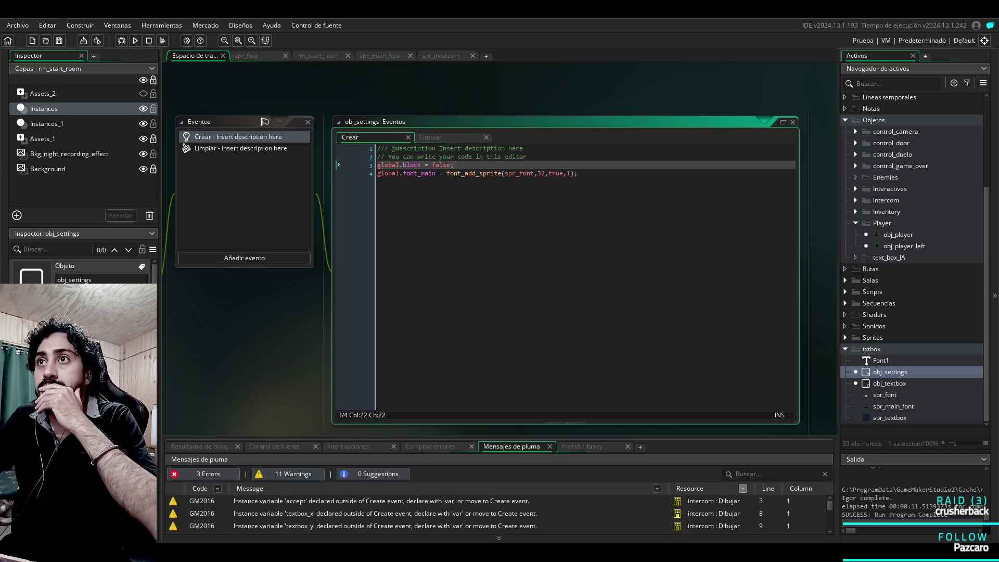
Step: Reopen obj_textbox's Crear code and place the caret on line 36
key("ctrl+shift+Left")
key("ctrl+shift+Left")
key("ctrl+shift+Left")
key("ctrl+shift+Left")
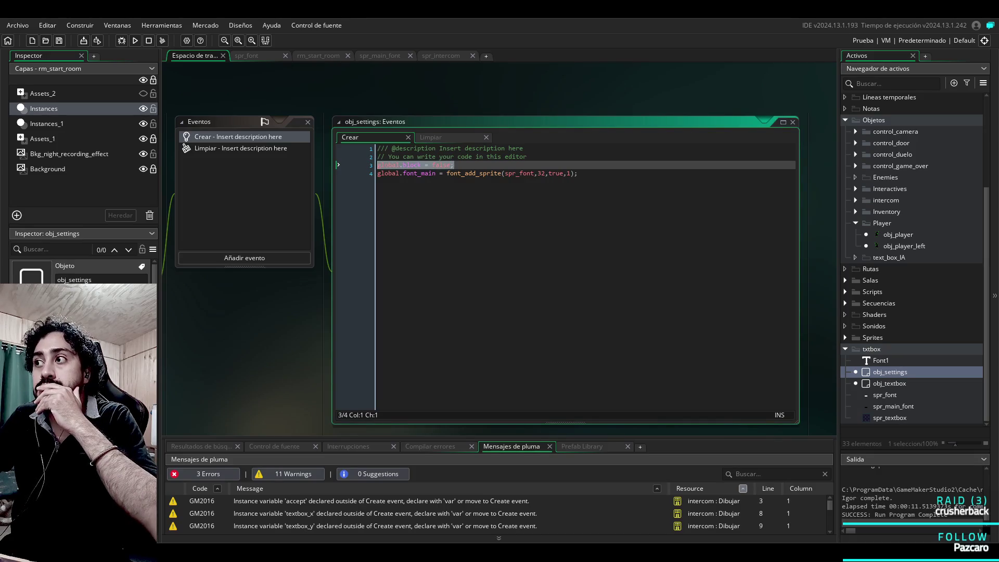
double_click(889, 383)
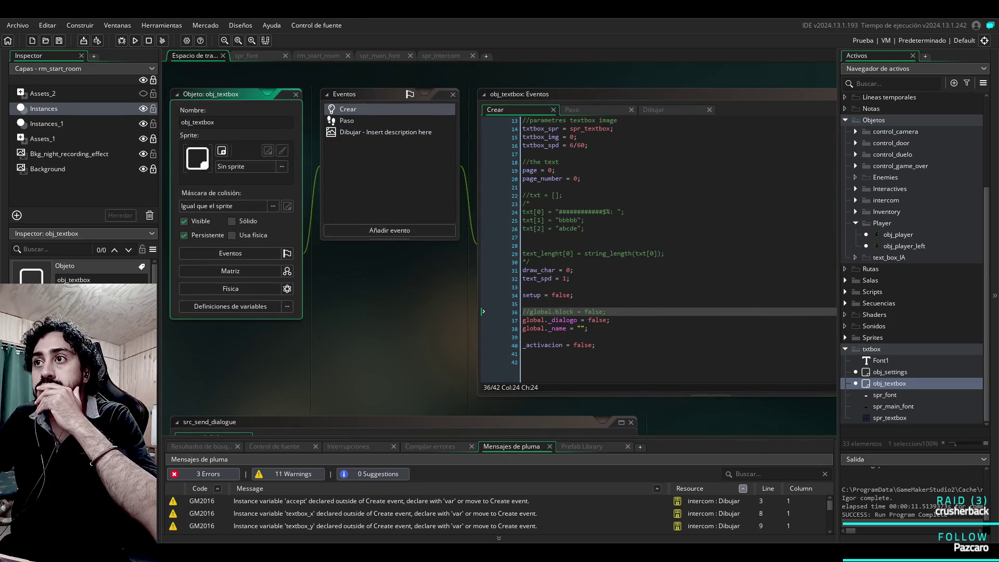
left_click(890, 371)
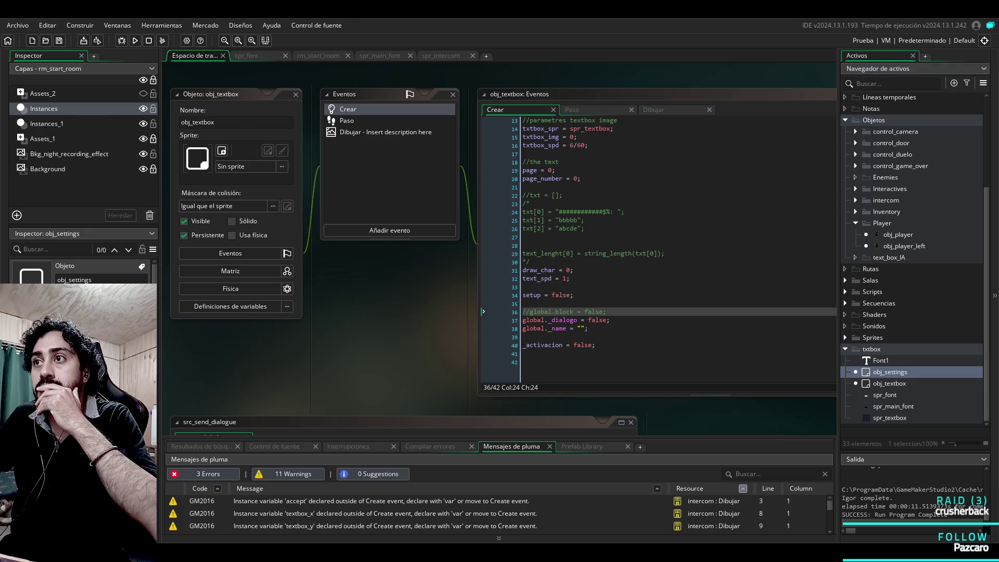
left_click(587, 311)
left_click(608, 320)
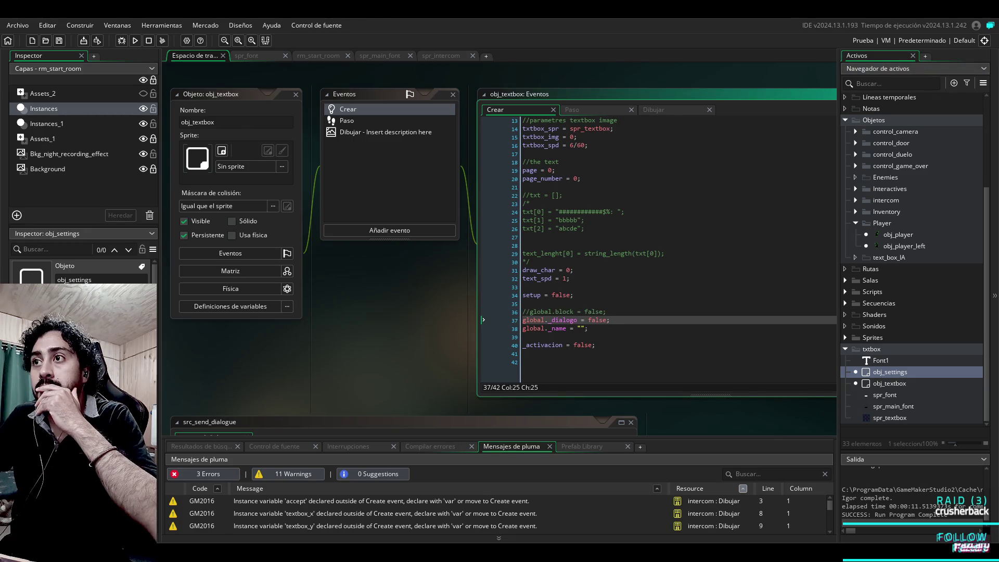
left_click(573, 312)
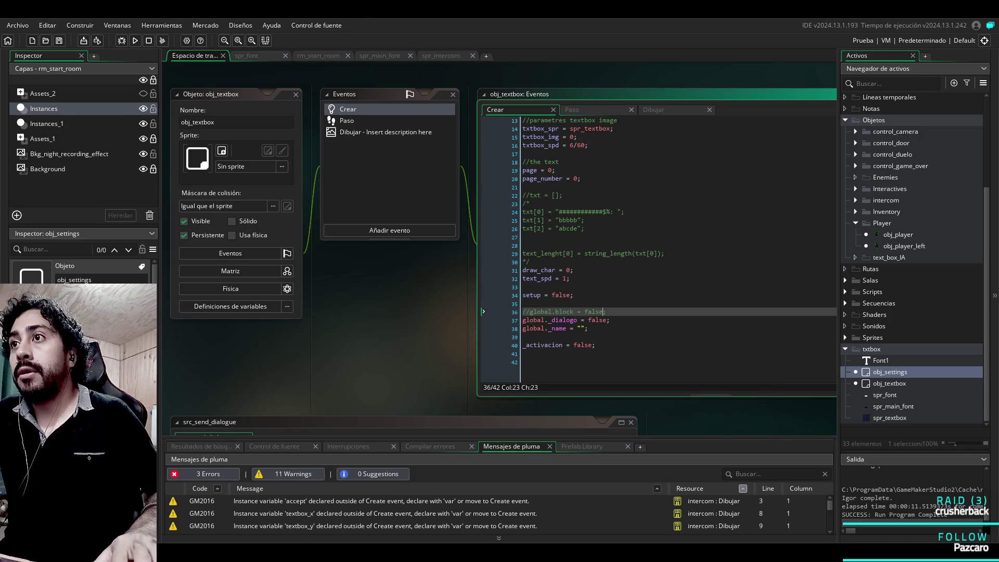
Step: Uncomment line 36, change it to global.block = true, and save
key("ctrl+shift+k")
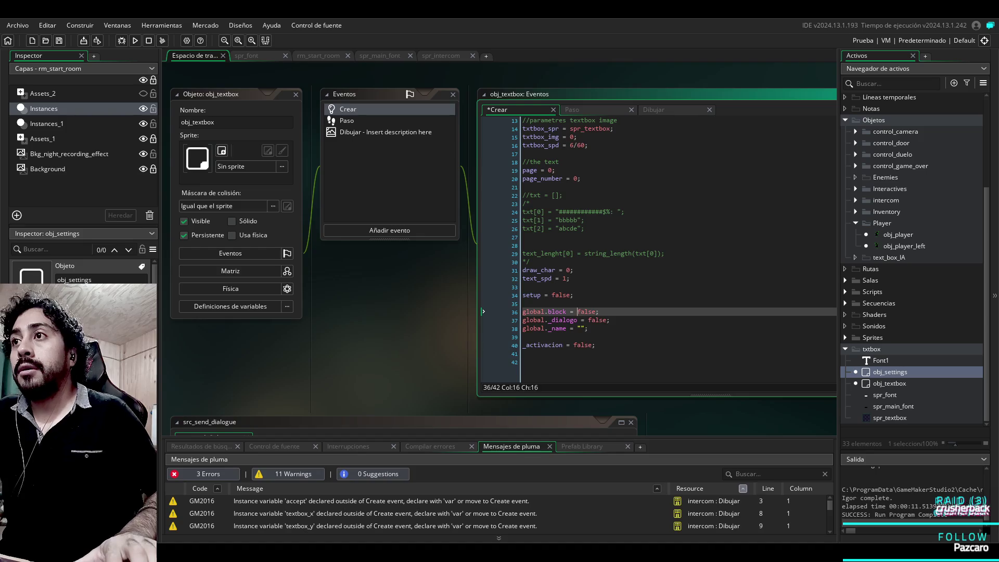
left_click_drag(577, 312, 526, 312)
double_click(587, 312)
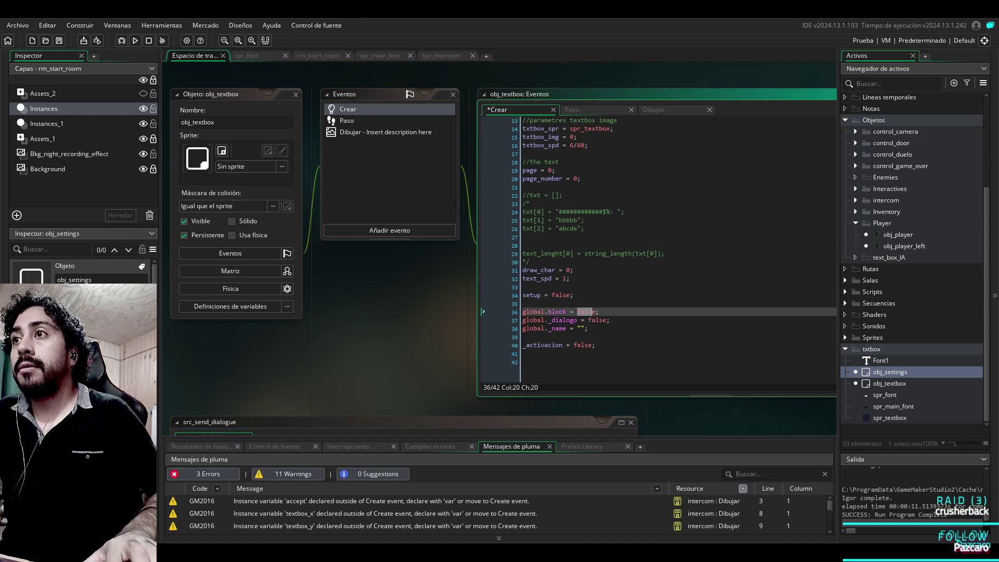
key("BackSpace")
type("true")
key("ctrl+s")
left_click(347, 121)
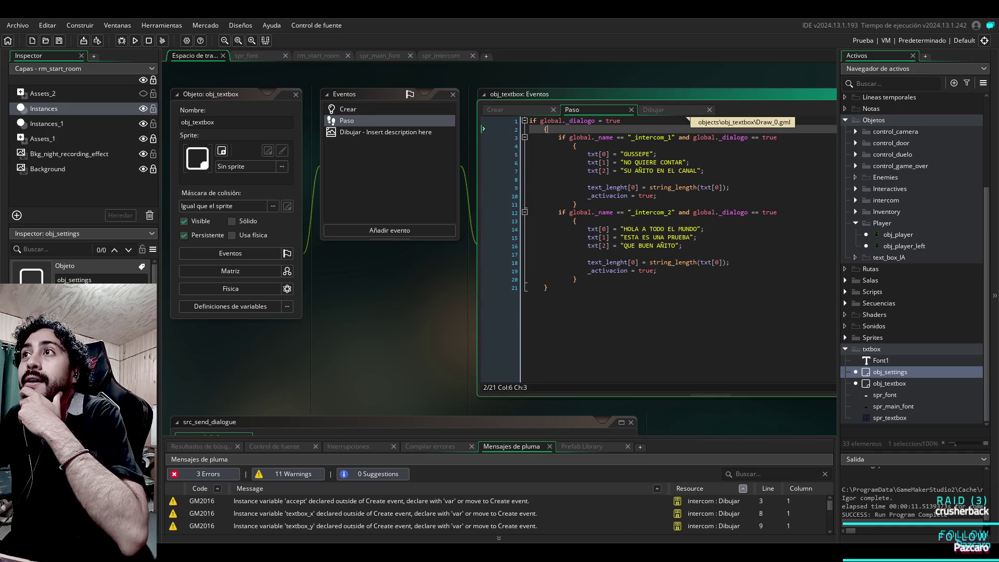
Step: Show obj_textbox's Dibujar code and scroll the workspace down and left to enlarge it
left_click(686, 112)
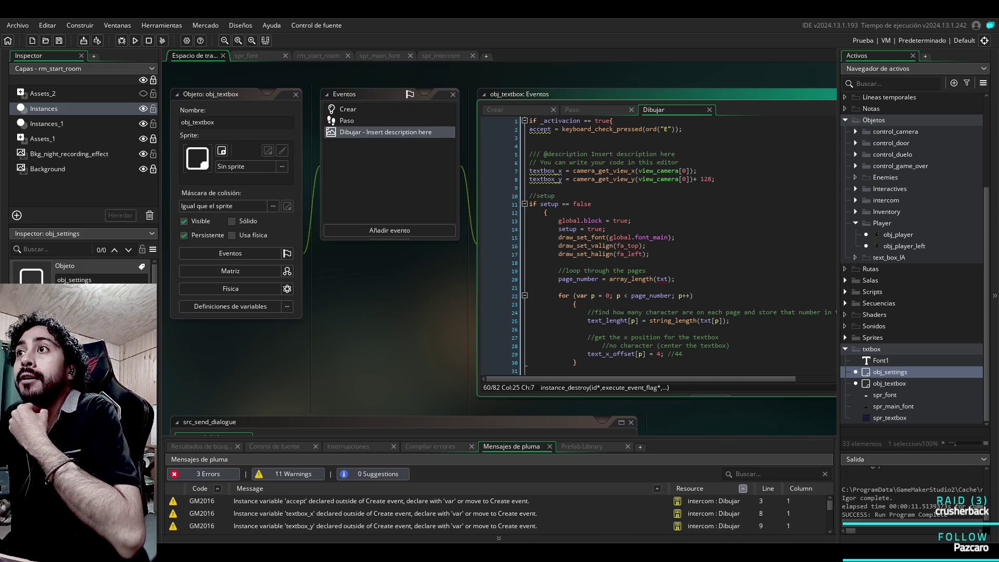
scroll(499, 248, "down", 2)
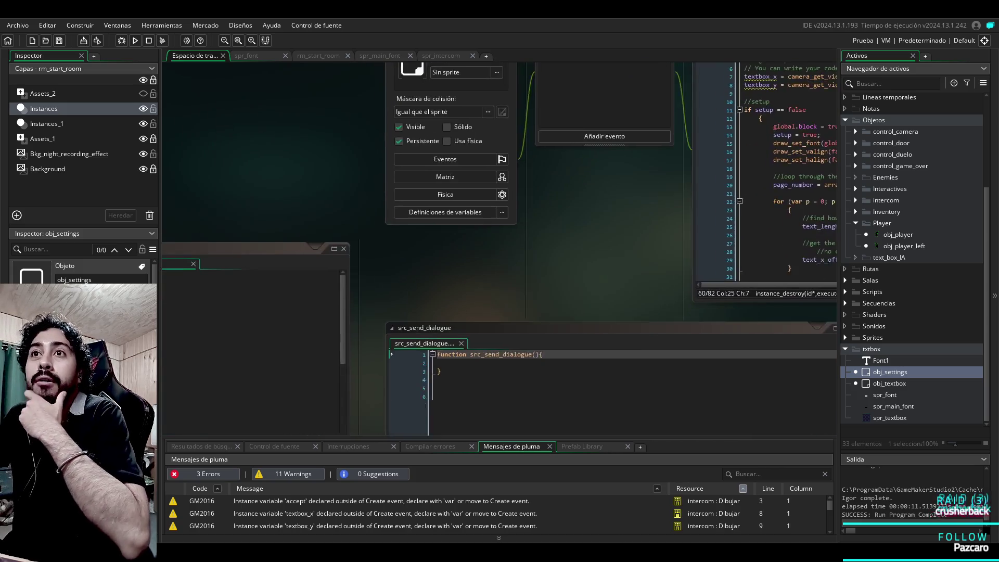
scroll(498, 249, "left", 2)
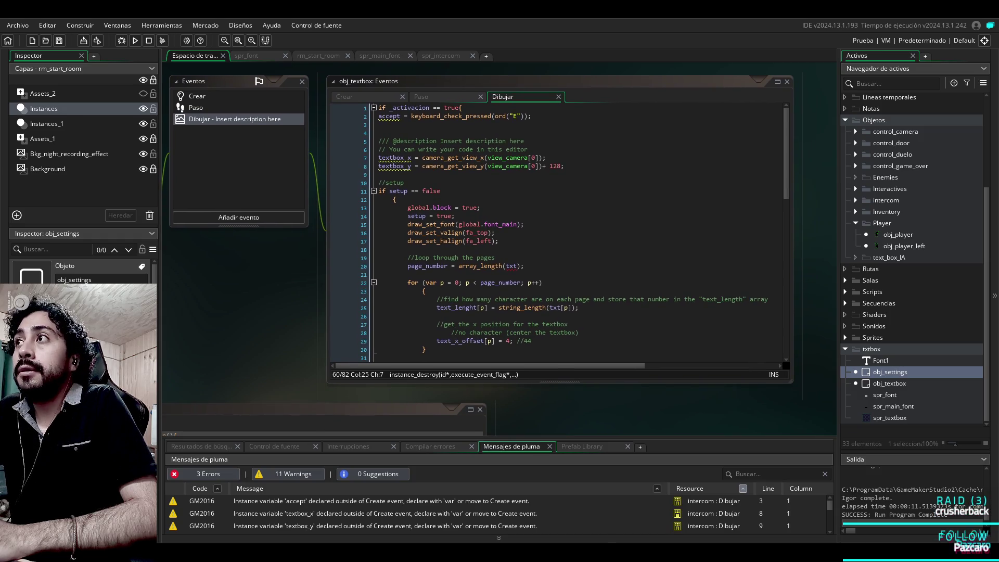
scroll(556, 229, "down", 3)
scroll(557, 229, "down", 15)
scroll(556, 229, "up", 18)
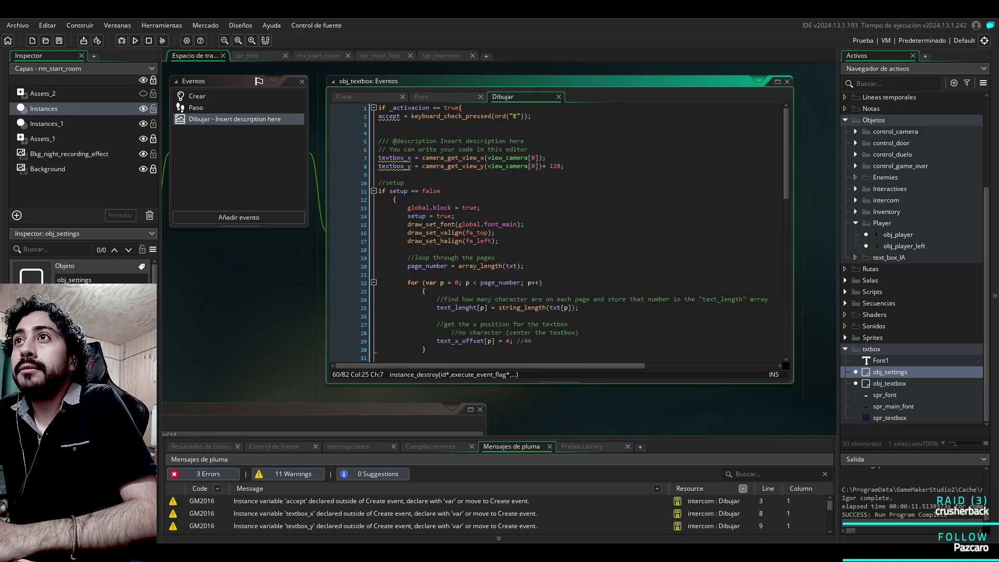
left_click(421, 96)
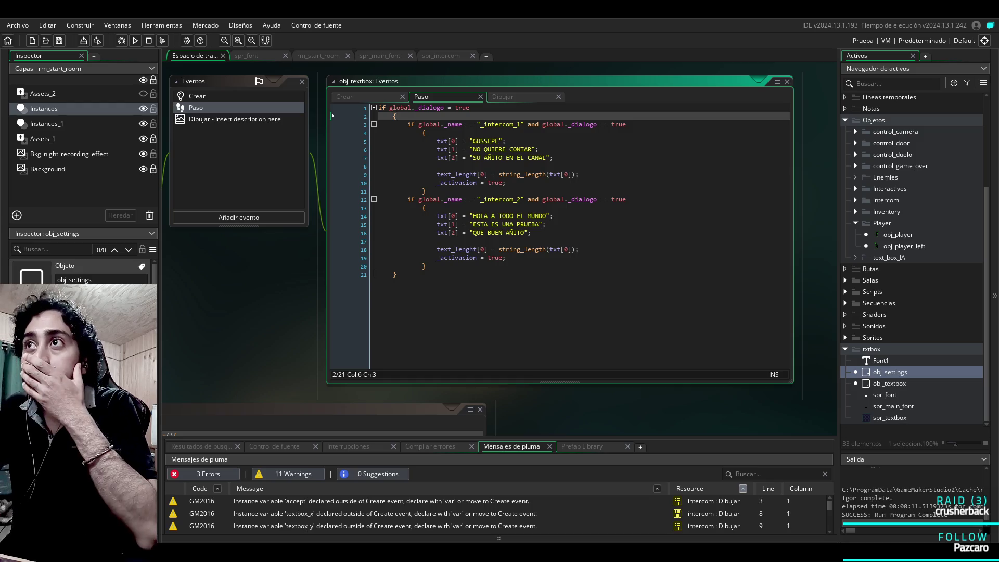
scroll(914, 260, "up", 3)
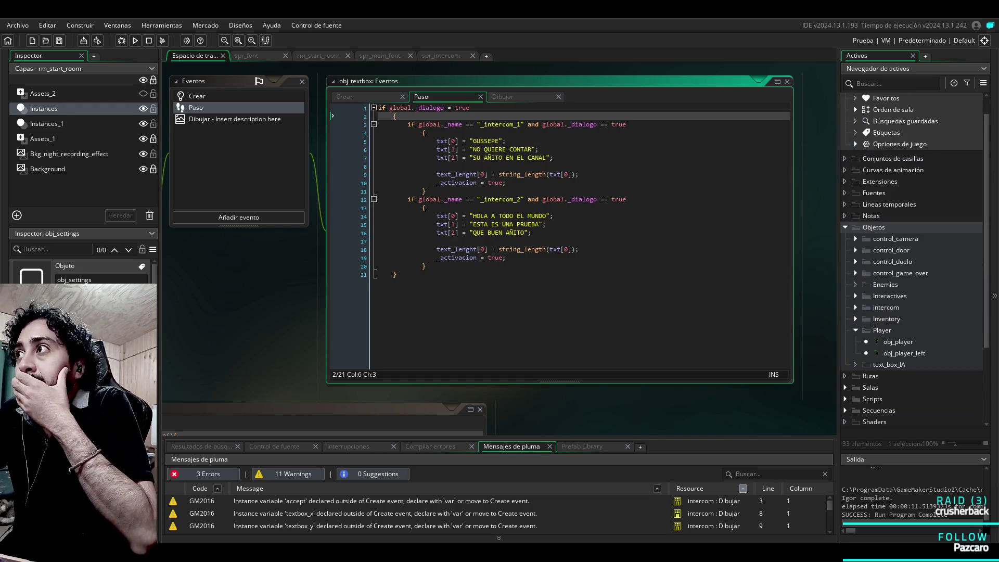
scroll(913, 234, "up", 2)
left_click(344, 96)
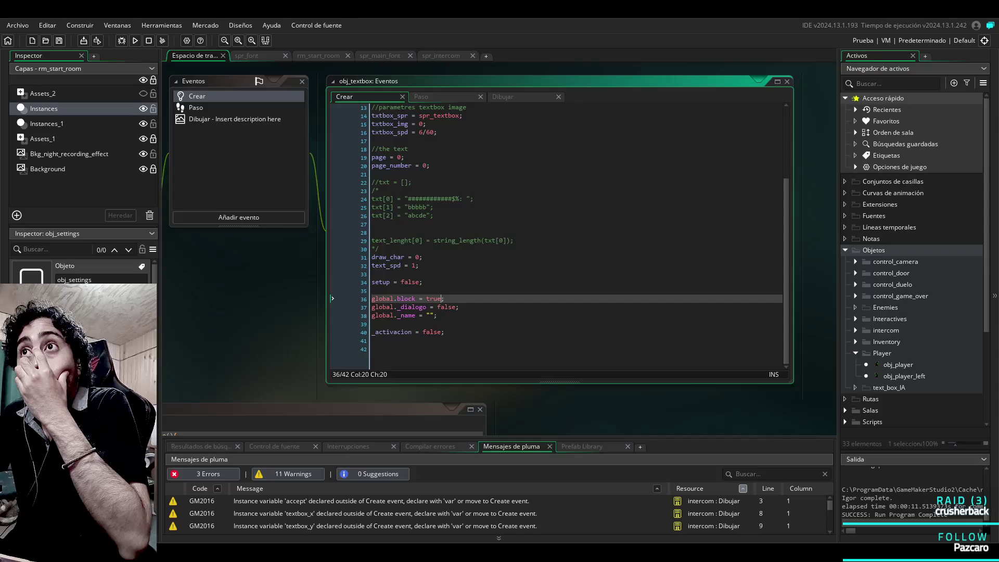
key("ctrl+Tab")
key("ctrl+Tab")
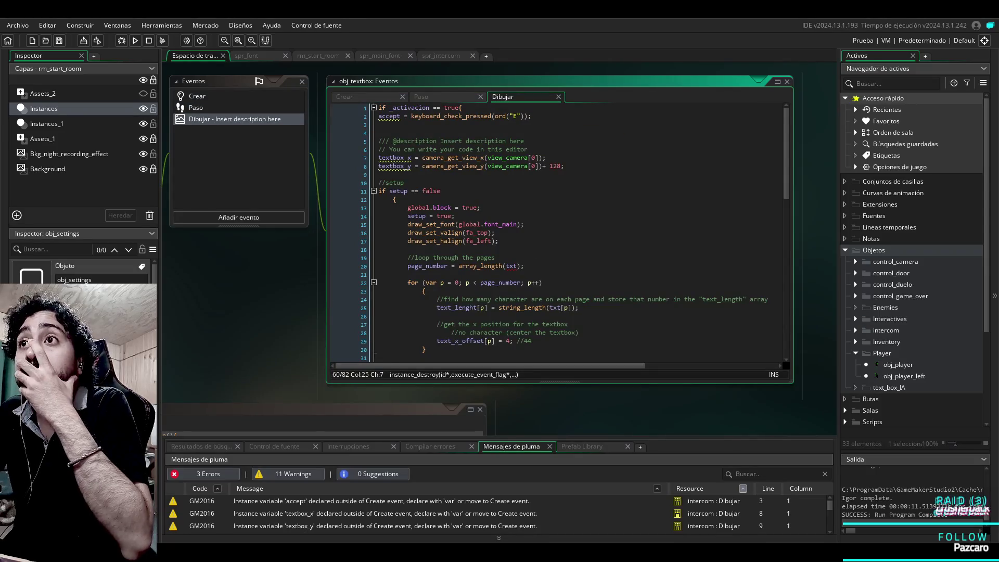
left_click(437, 208)
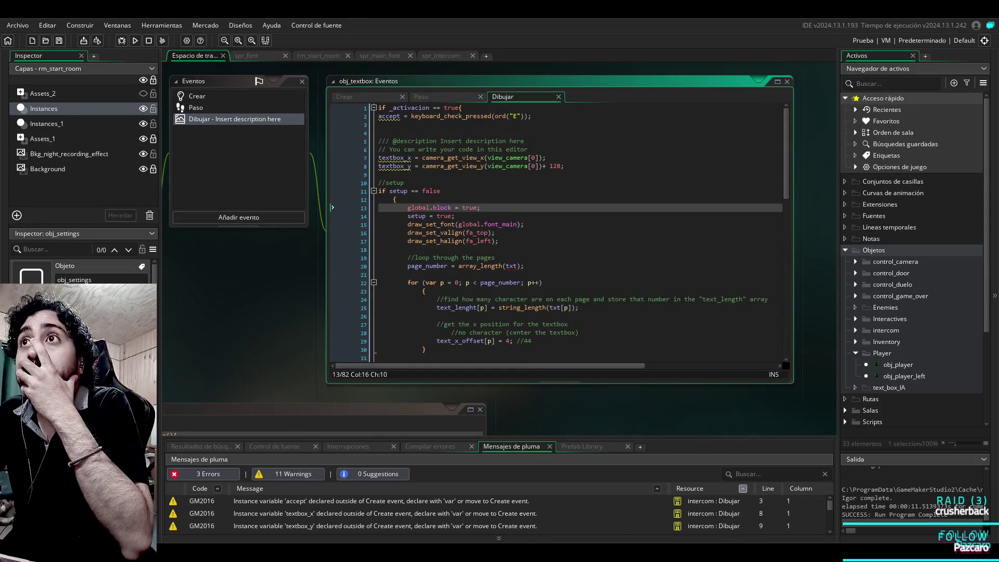
key("ctrl+shift+Tab")
left_click(364, 97)
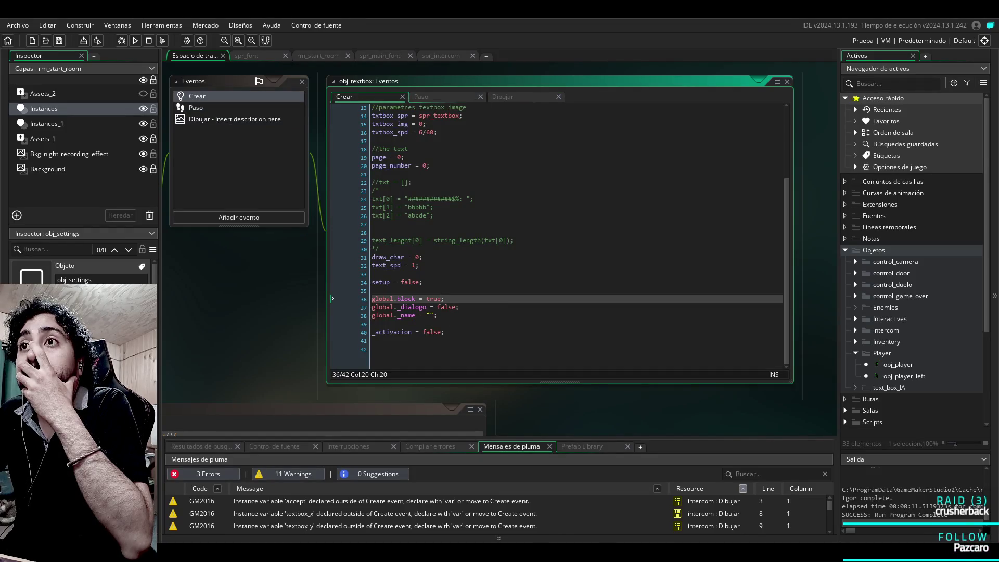
left_click(520, 98)
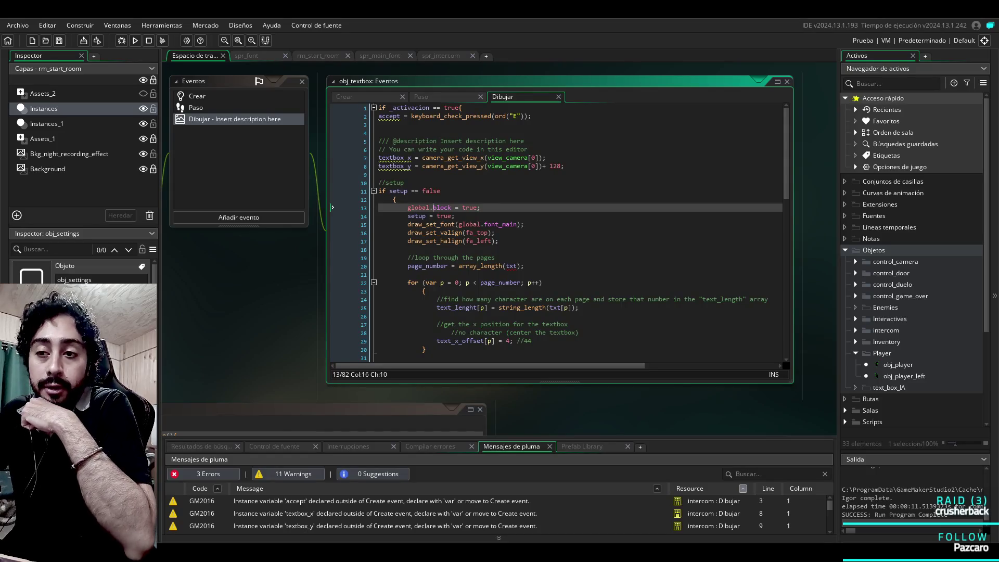
left_click(385, 513)
left_click(433, 207)
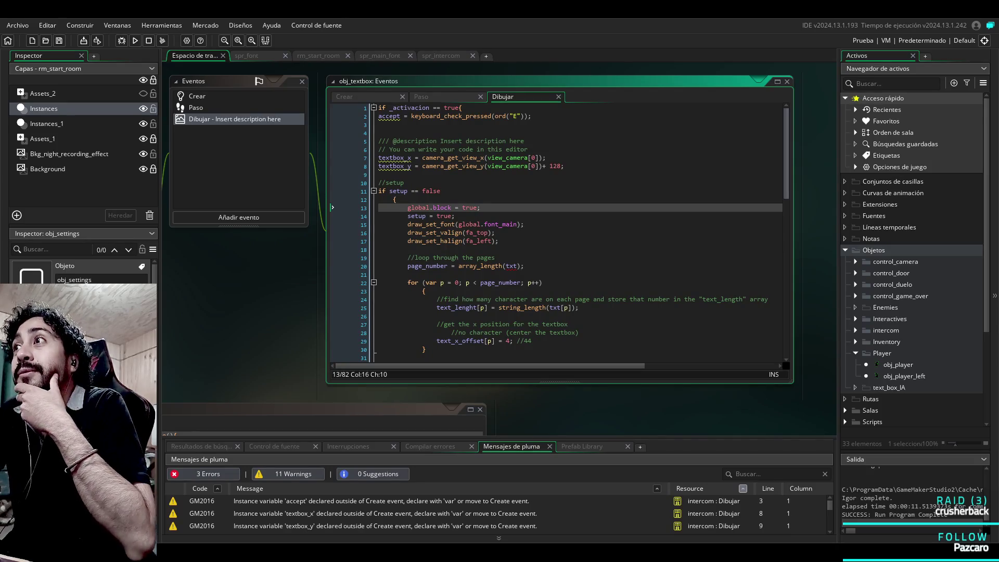
left_click(433, 174)
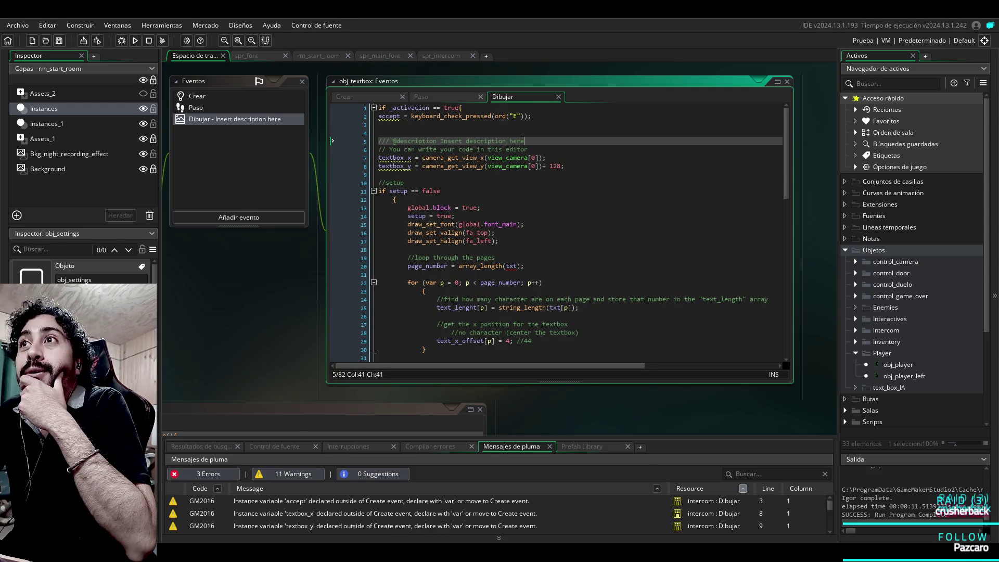
left_click(531, 150)
key("Return")
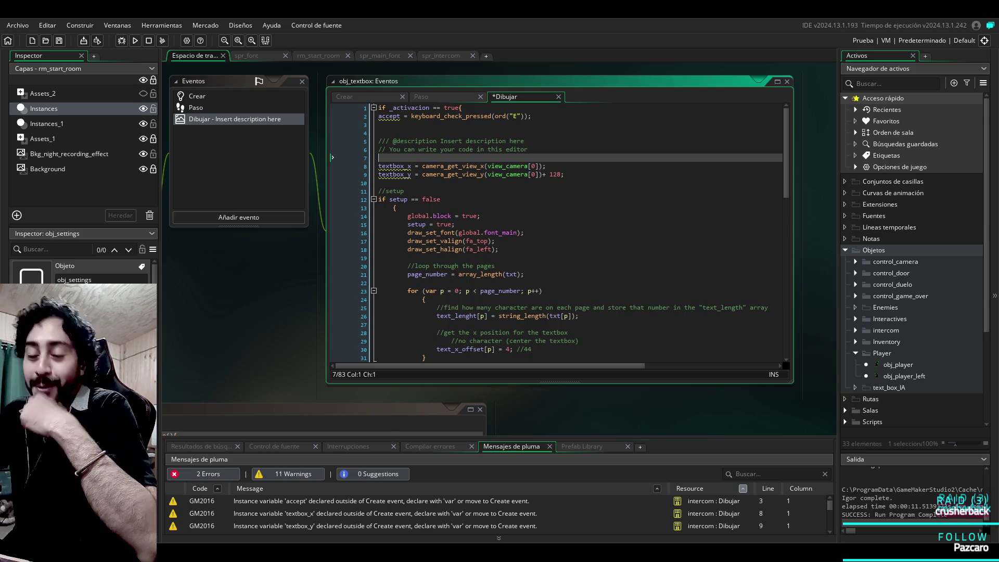
Step: Insert a second blank line after the line-6 description comment, above textbox_x
key("Return")
key("Up")
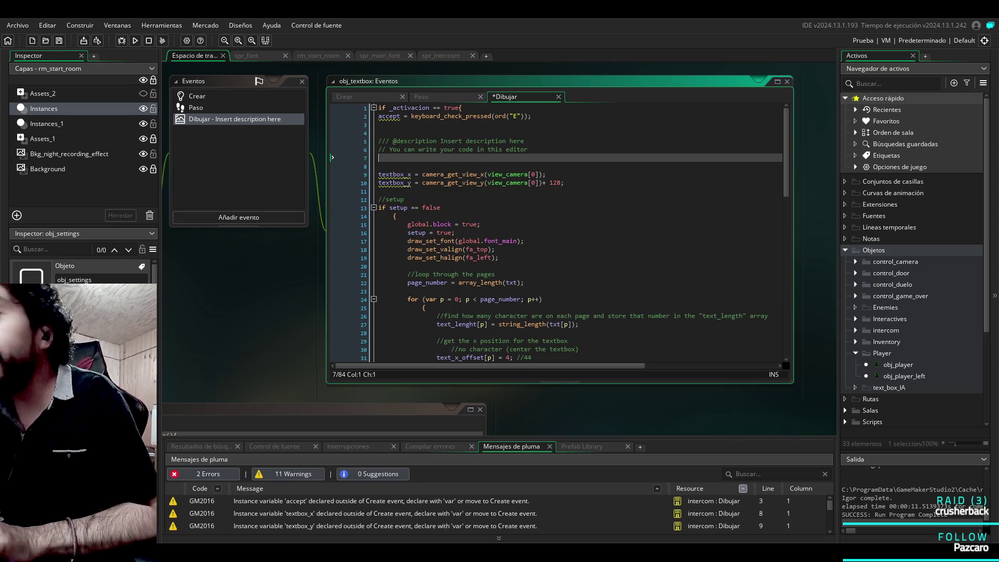
left_click(525, 141)
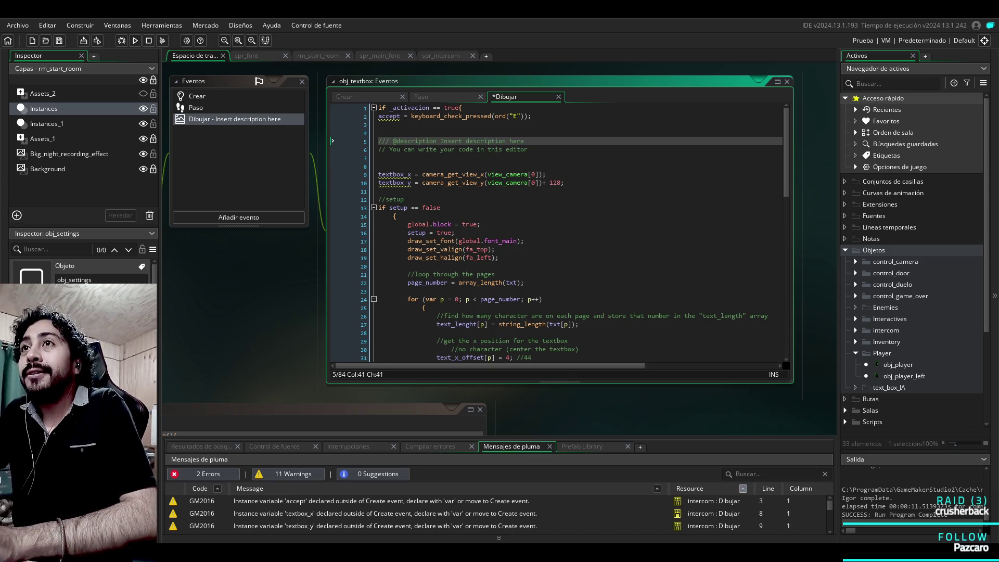
left_click(379, 125)
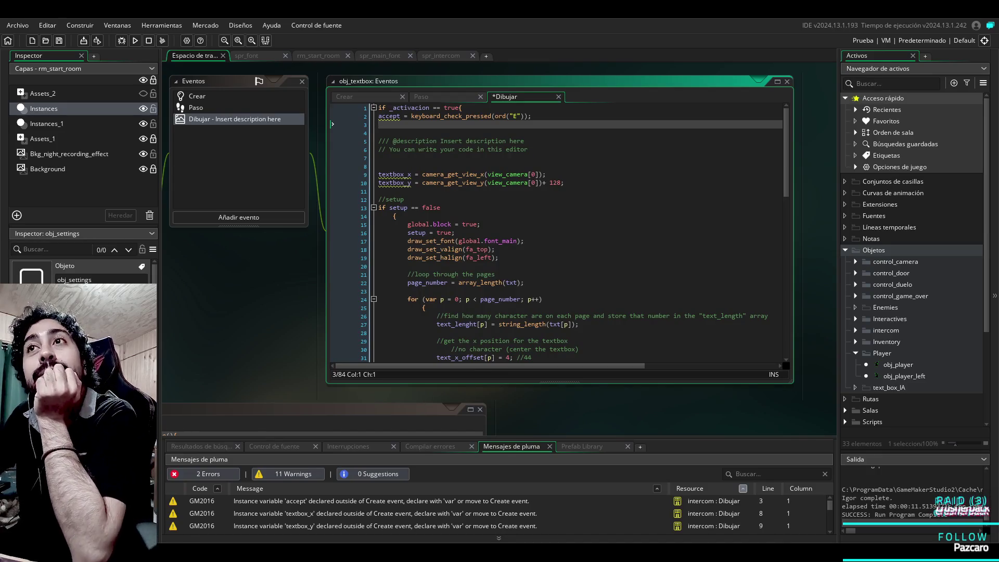
scroll(557, 234, "down", 15)
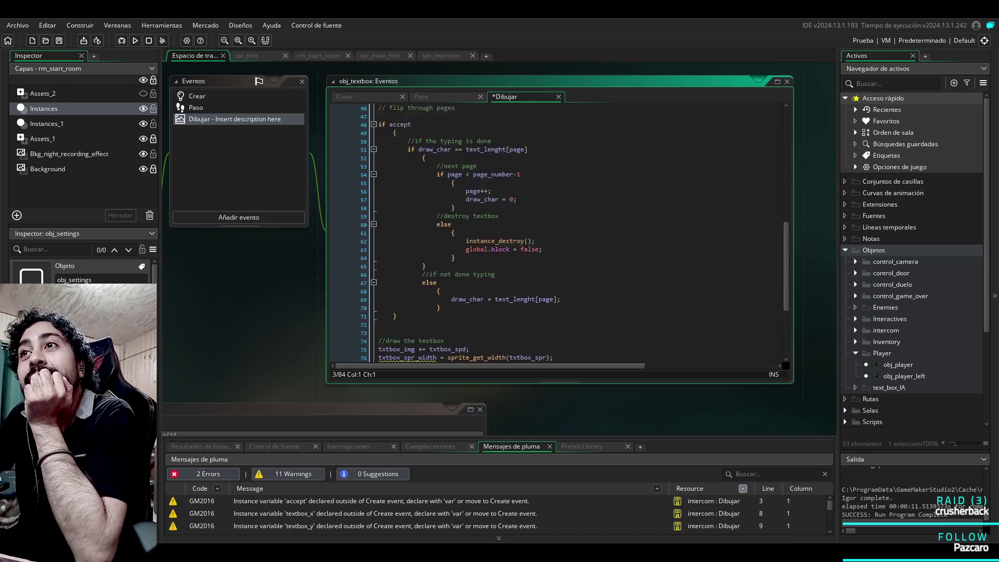
scroll(557, 234, "down", 4)
left_click(382, 335)
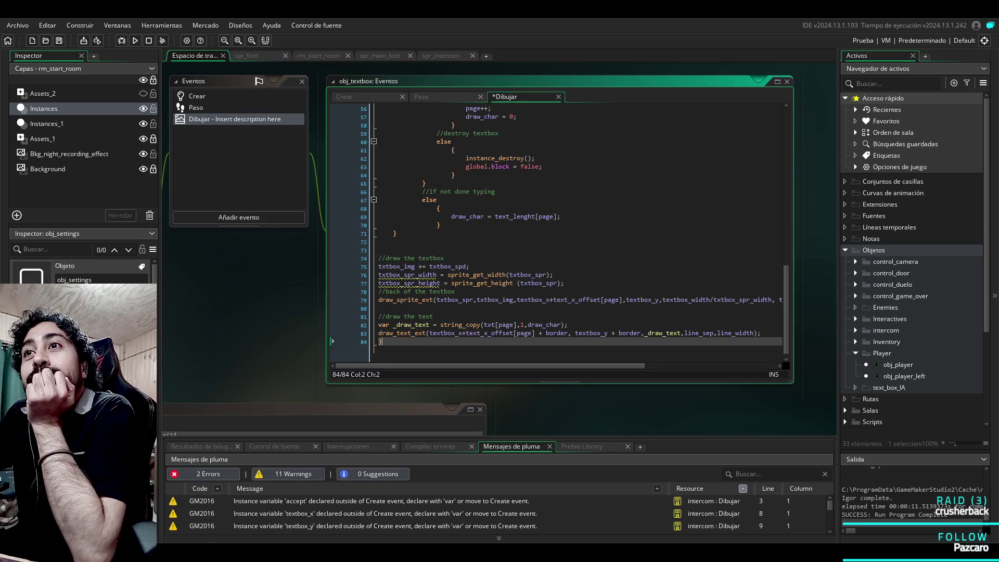
key("Home")
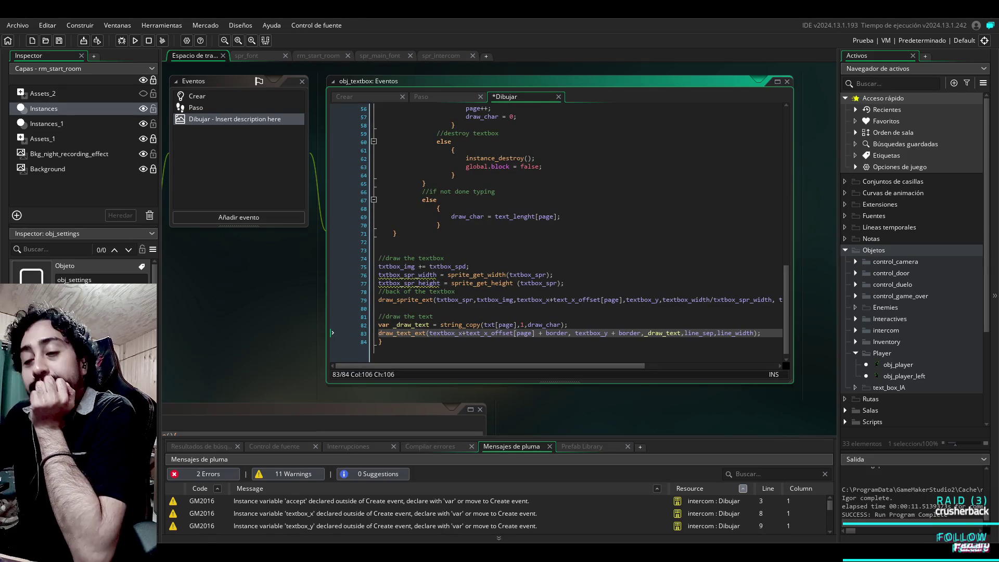
key("Return")
key("Up")
key("Return")
key("BackSpace")
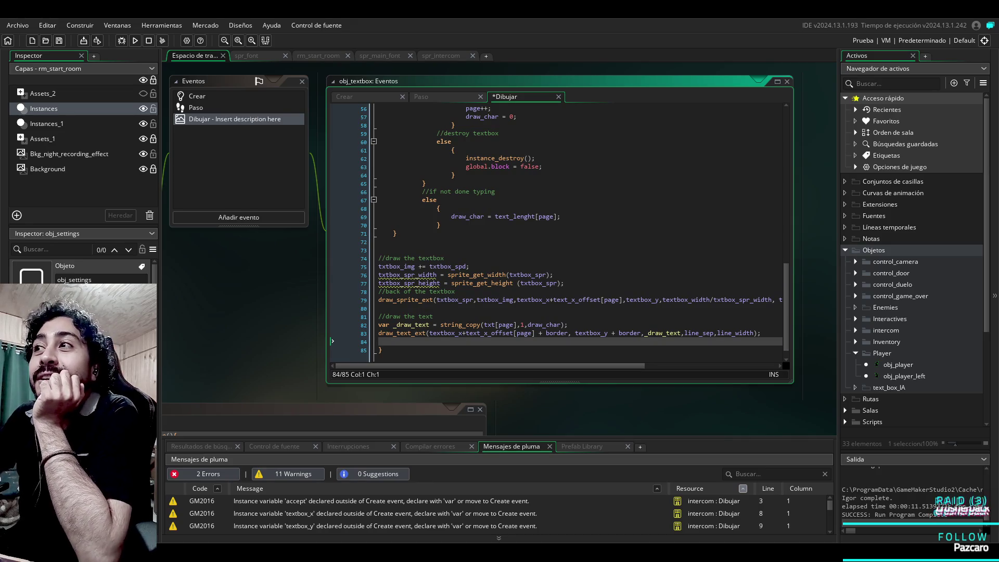
scroll(557, 234, "down", 1)
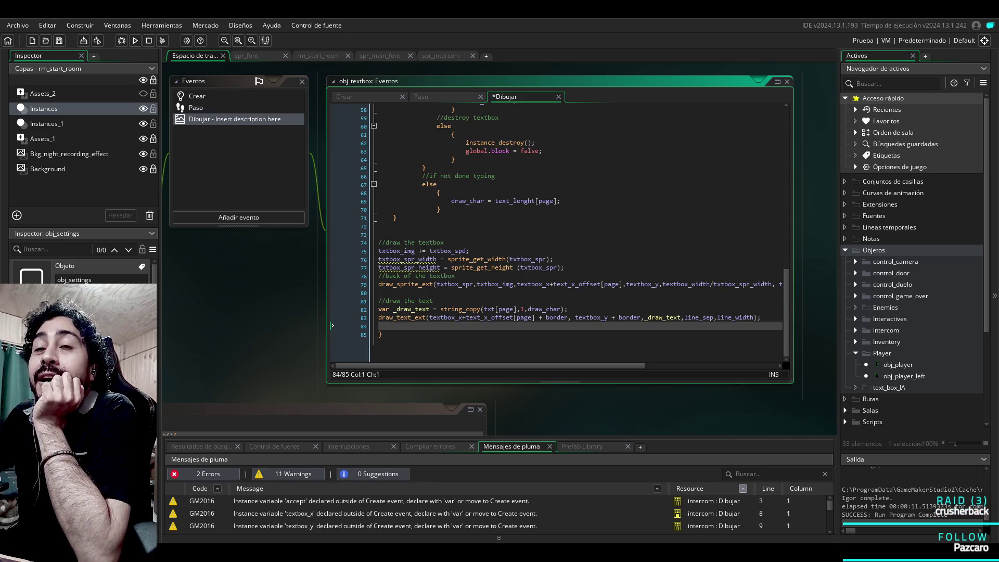
scroll(557, 234, "up", 15)
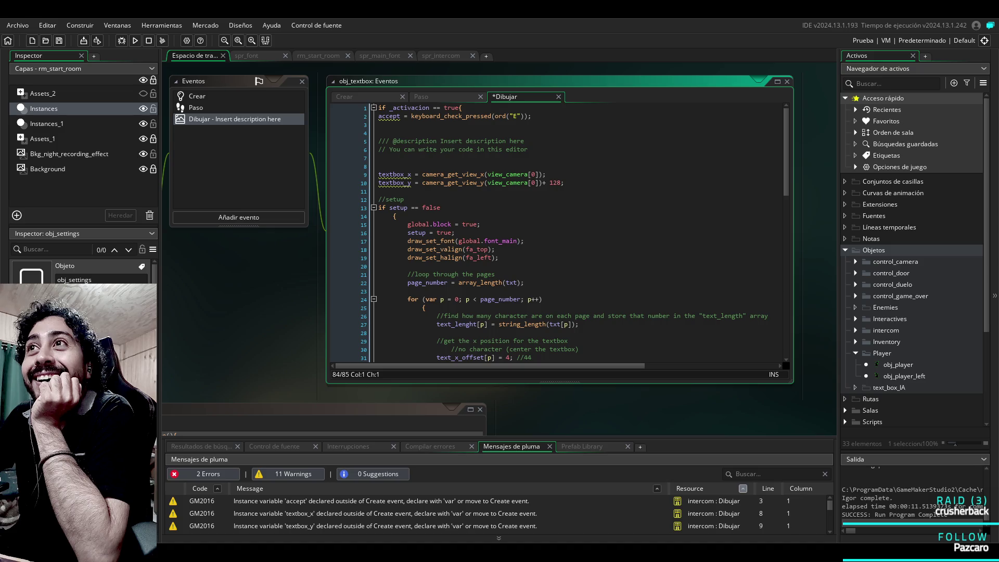
left_click(442, 97)
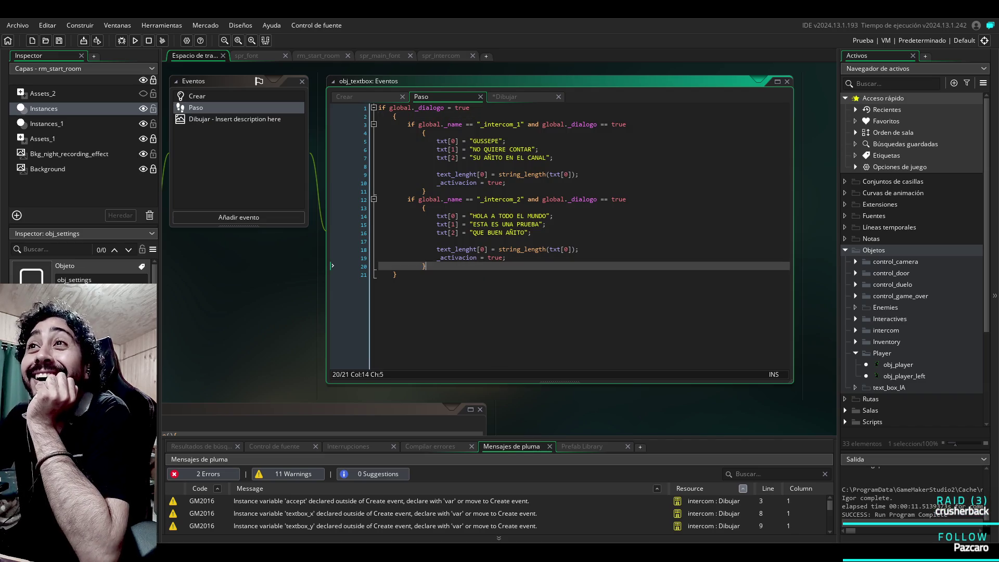
left_click(630, 200)
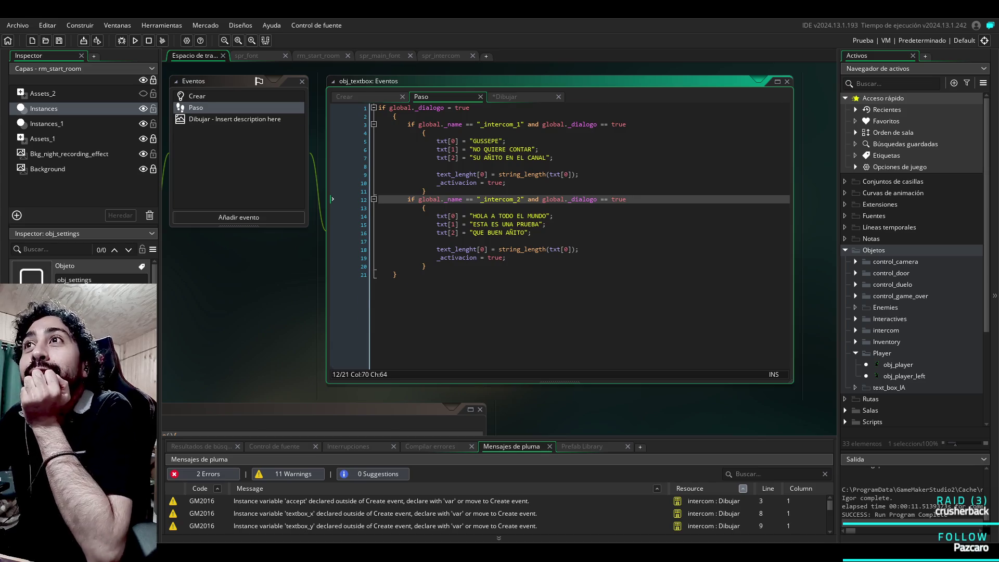
left_click(523, 96)
key("ctrl+Tab")
key("ctrl+Tab")
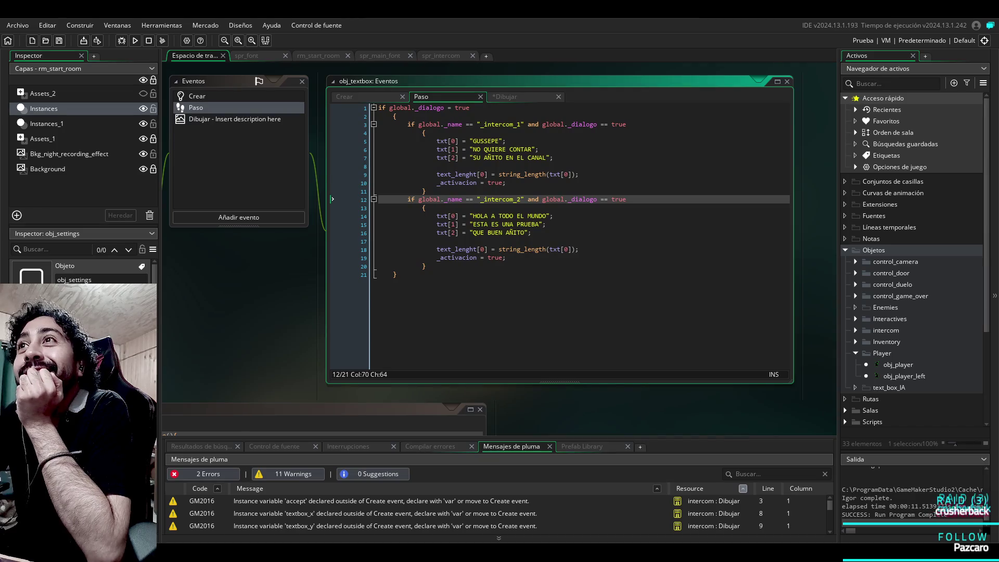
left_click(531, 97)
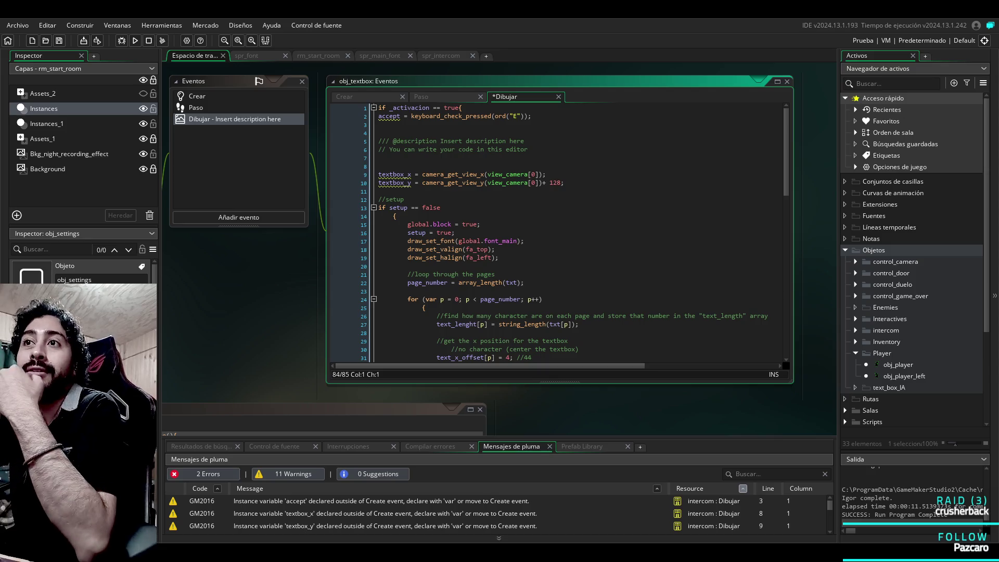
scroll(557, 232, "down", 3)
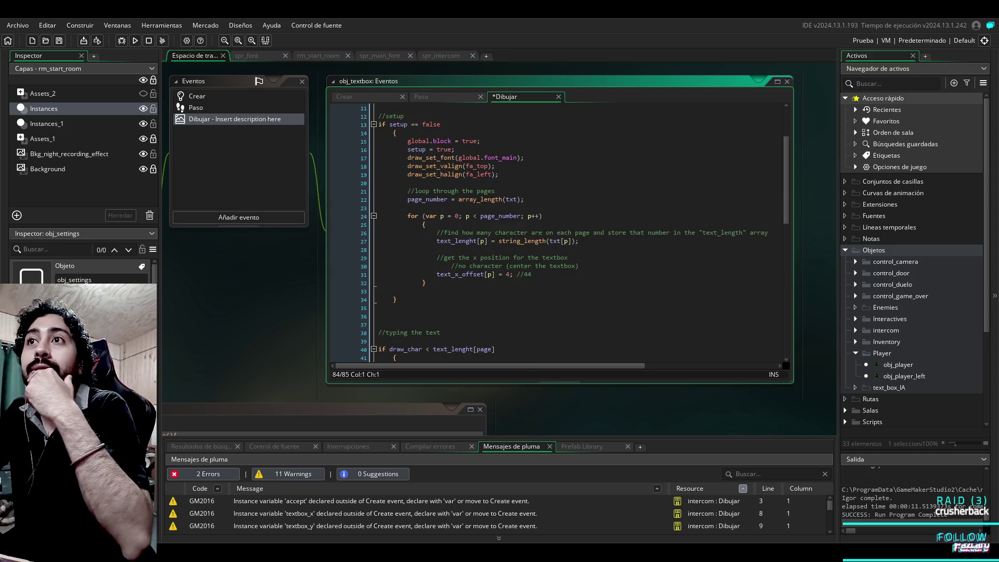
scroll(557, 232, "up", 3)
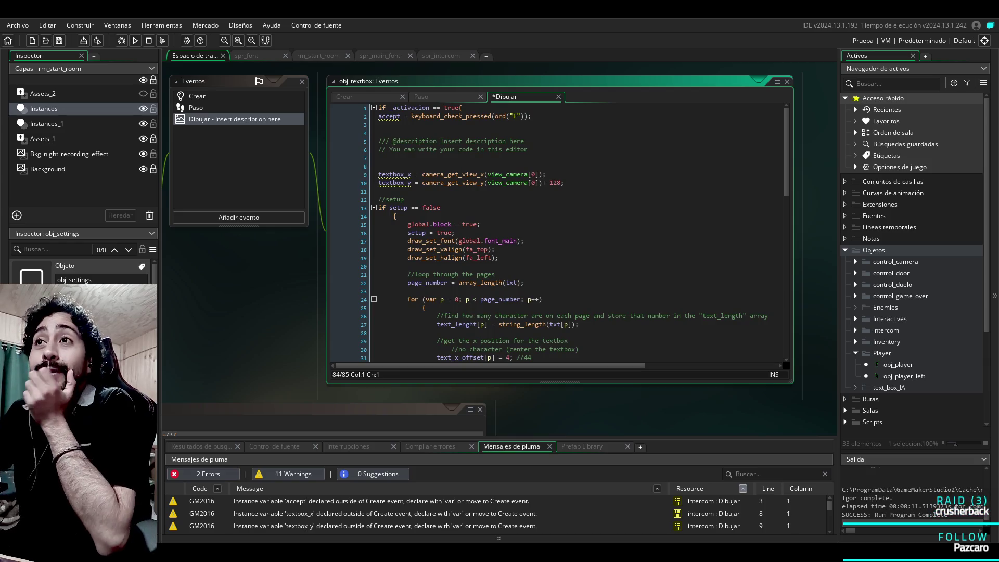
scroll(557, 232, "down", 2)
scroll(556, 232, "up", 2)
left_click(456, 224)
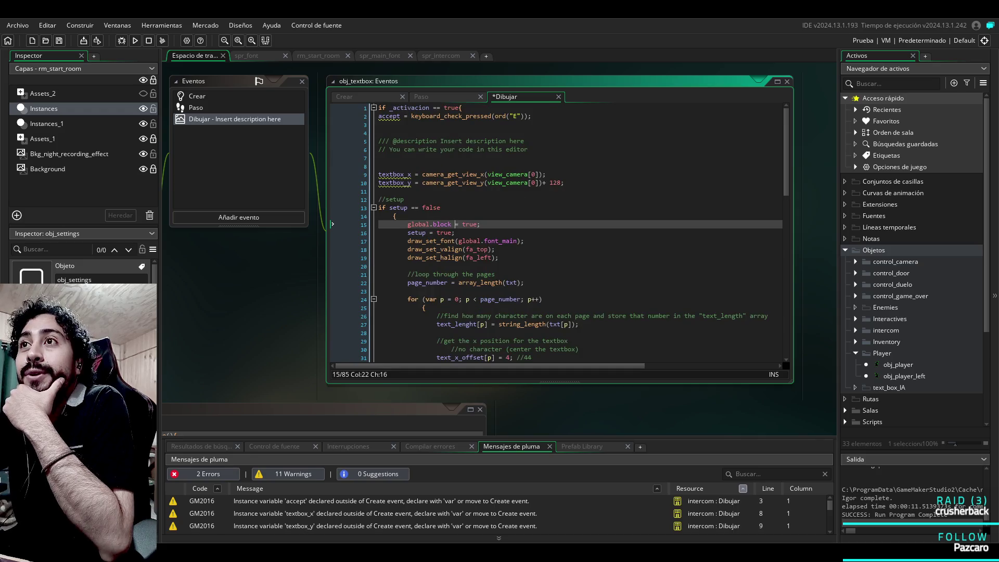
Step: Save and run the game with F5 from line 15, then switch to OBS Studio
double_click(442, 224)
key("F5")
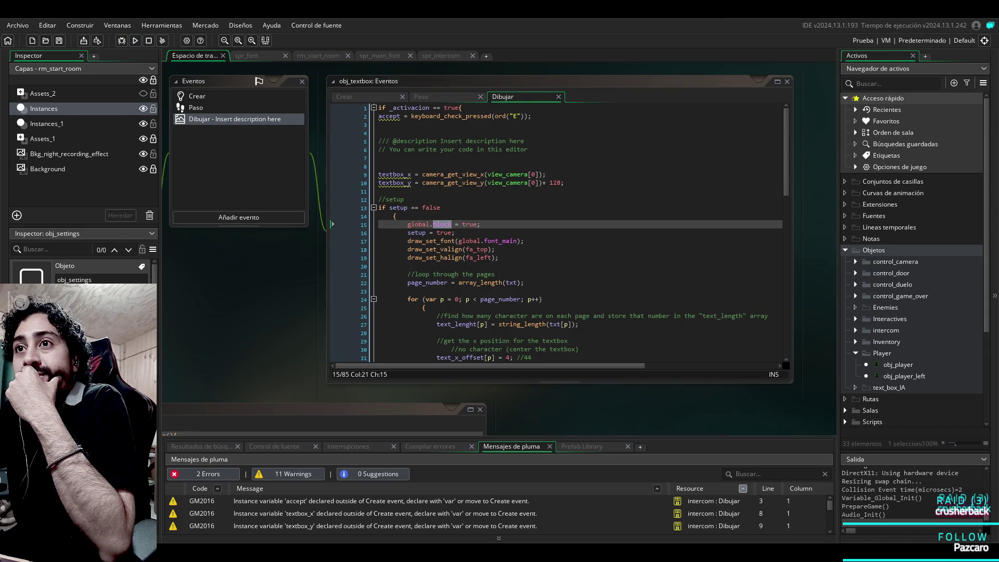
mouse_move(442, 249)
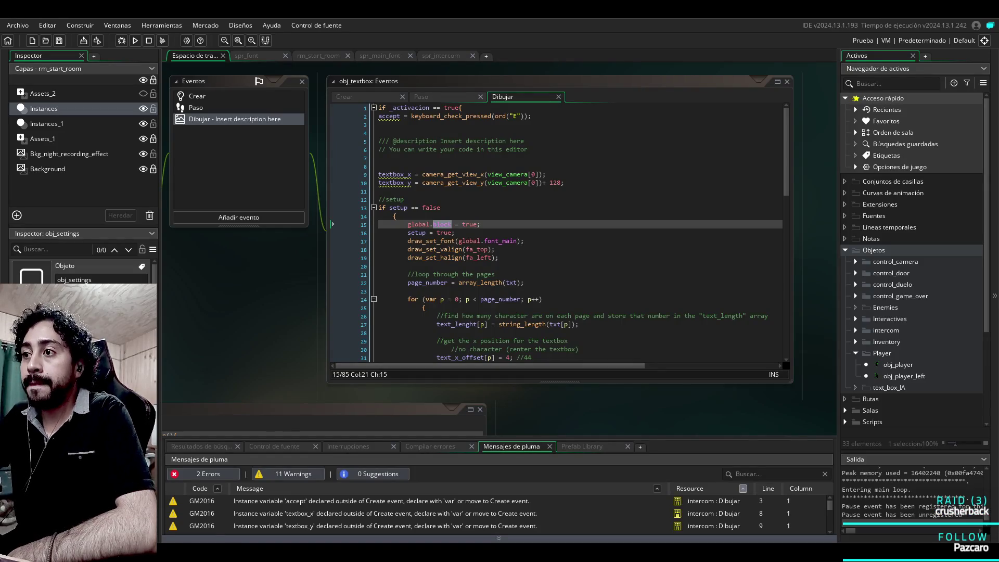
left_click(481, 224)
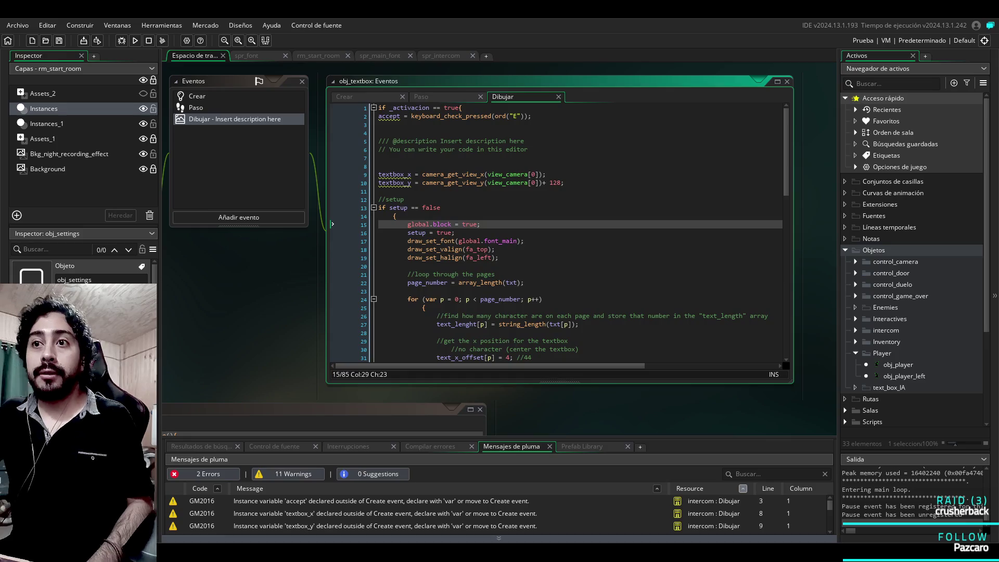
key("alt+Tab")
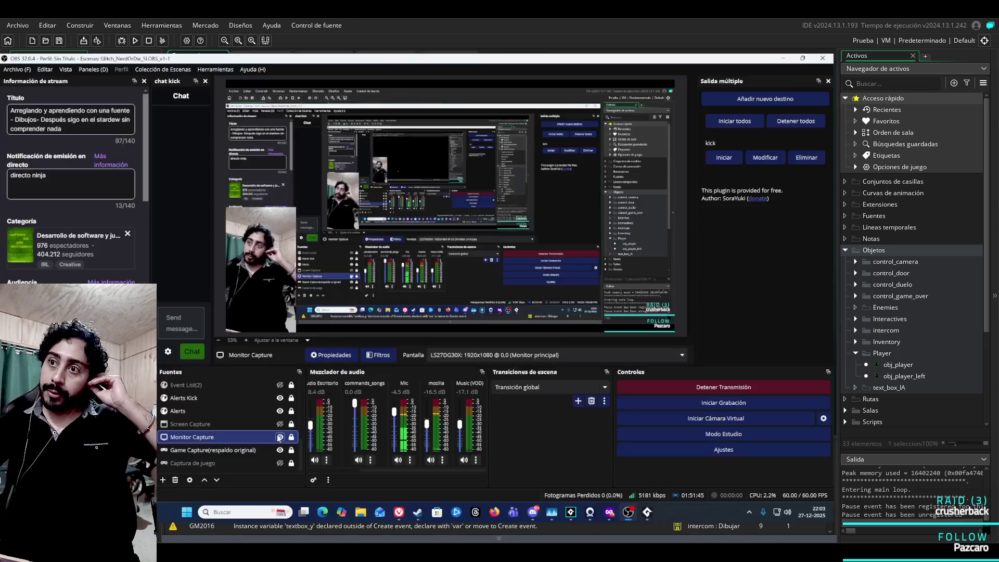
Step: Alt+Tab from OBS Studio back to obj_textbox's Dibujar code in GameMaker
key("alt+Tab")
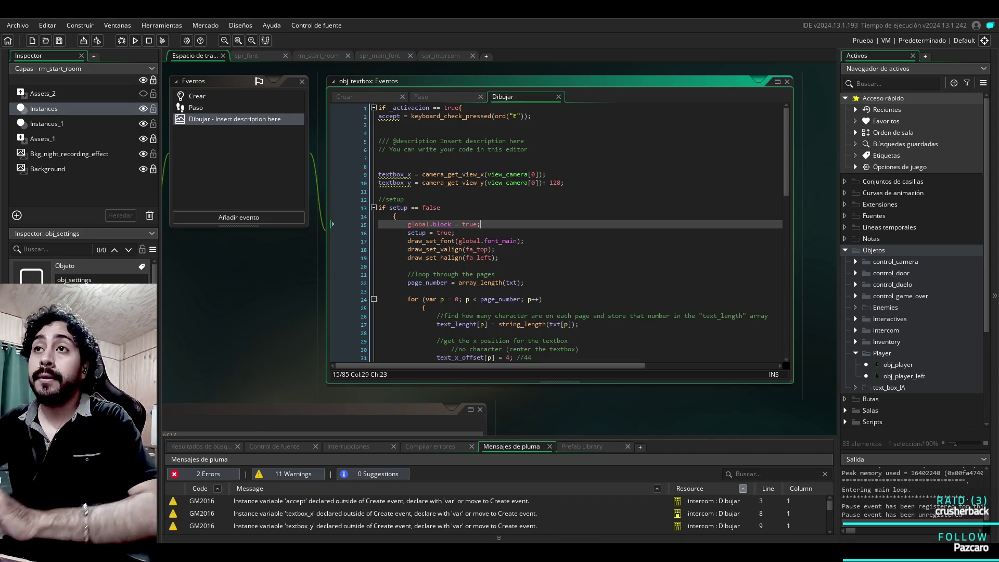
Step: In obj_textbox's Crear code, replace line 36 with //global.block = false
left_click(344, 96)
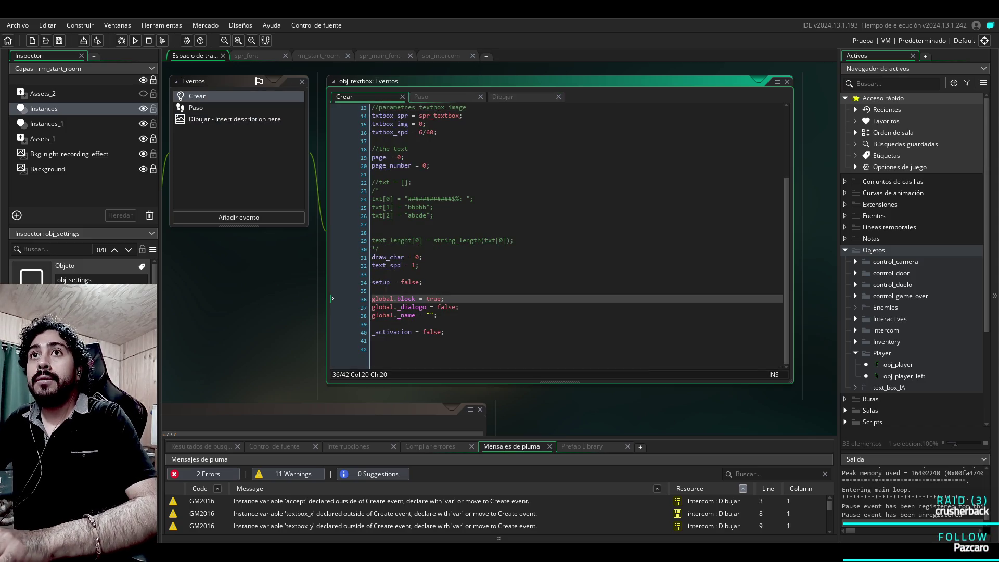
left_click(373, 311)
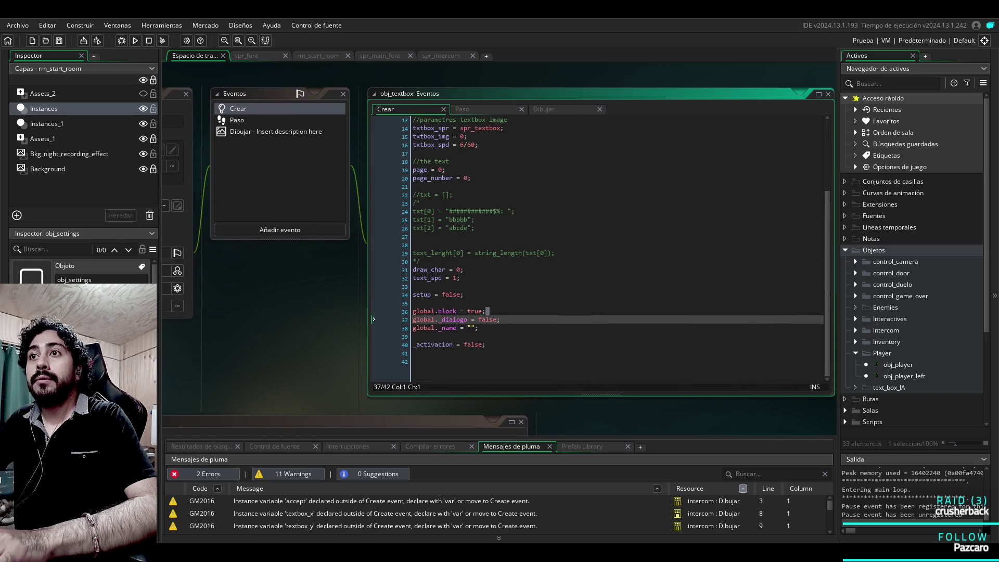
type("global.block = false")
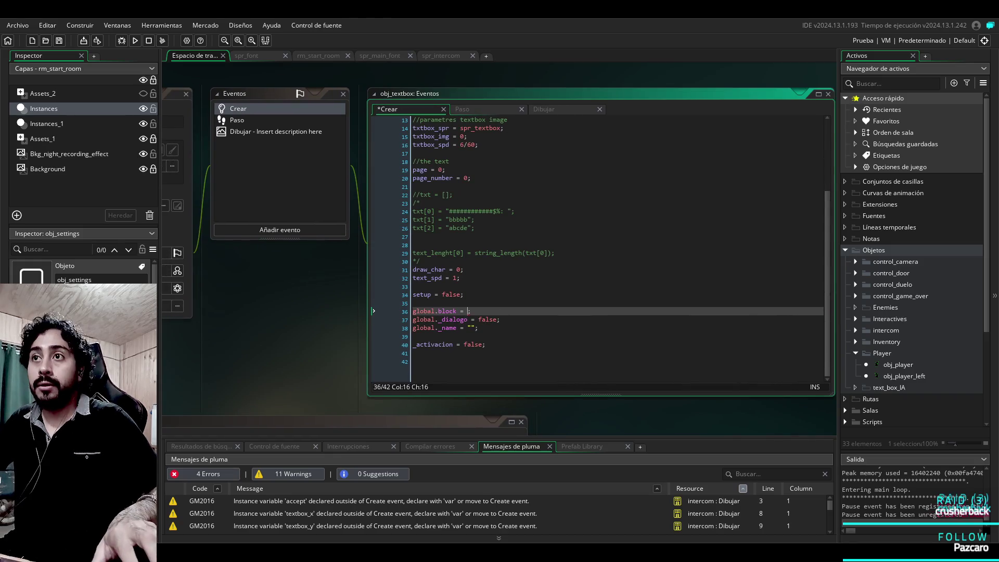
left_click(413, 310)
type("//")
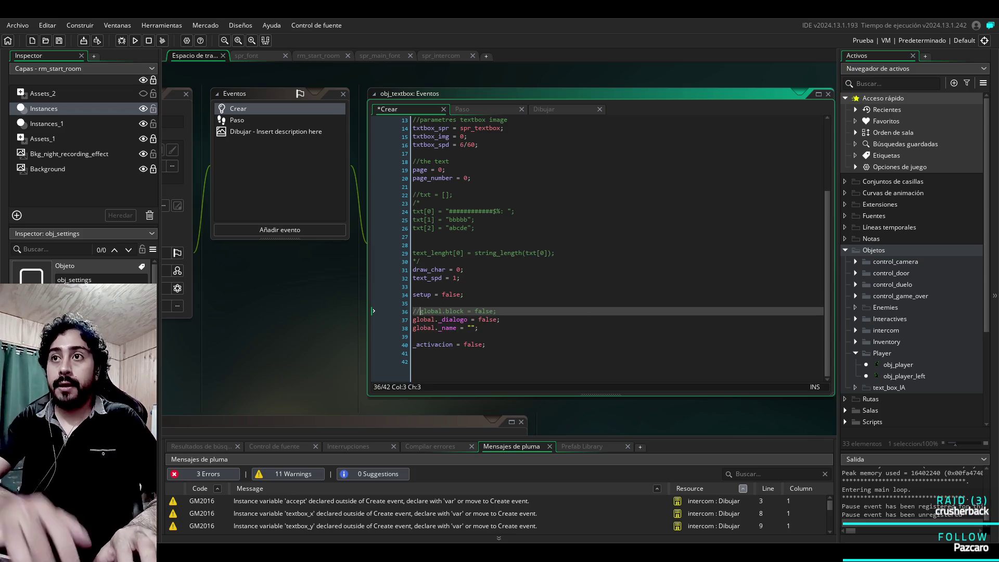
Step: Compare the Crear and Dibujar event code, scrolling down through the Draw code
left_click(373, 203)
left_click(543, 109)
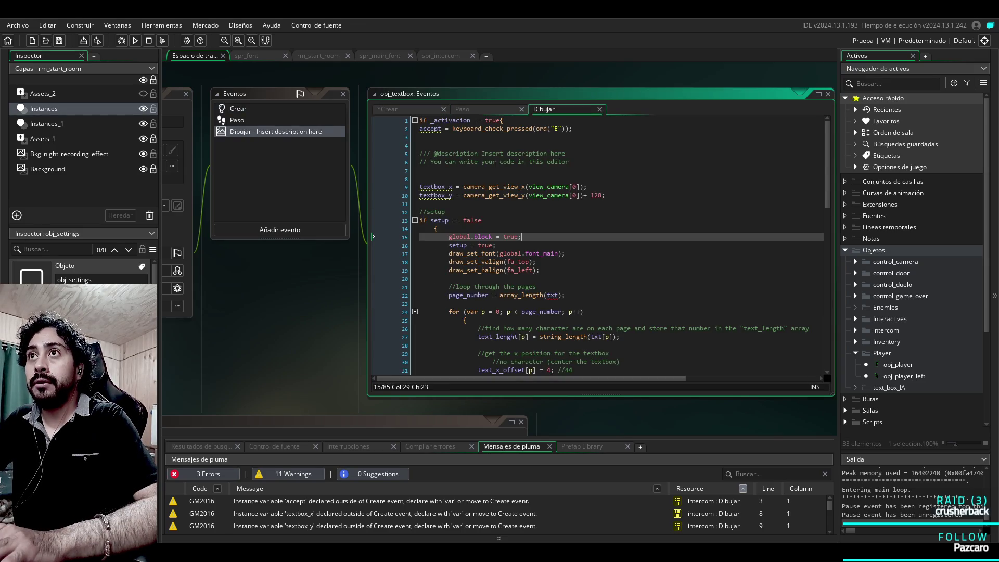
left_click(400, 108)
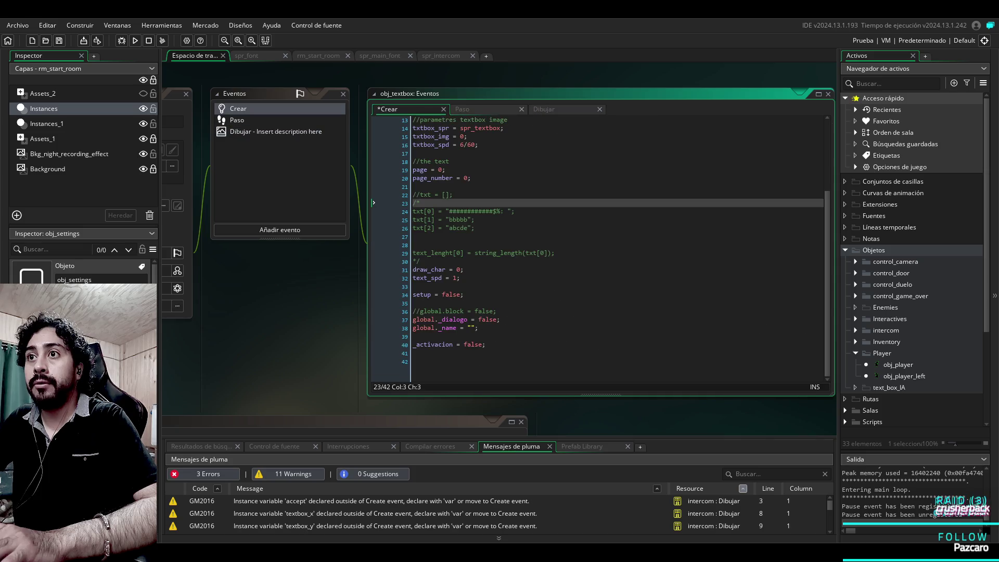
left_click(462, 108)
left_click(565, 108)
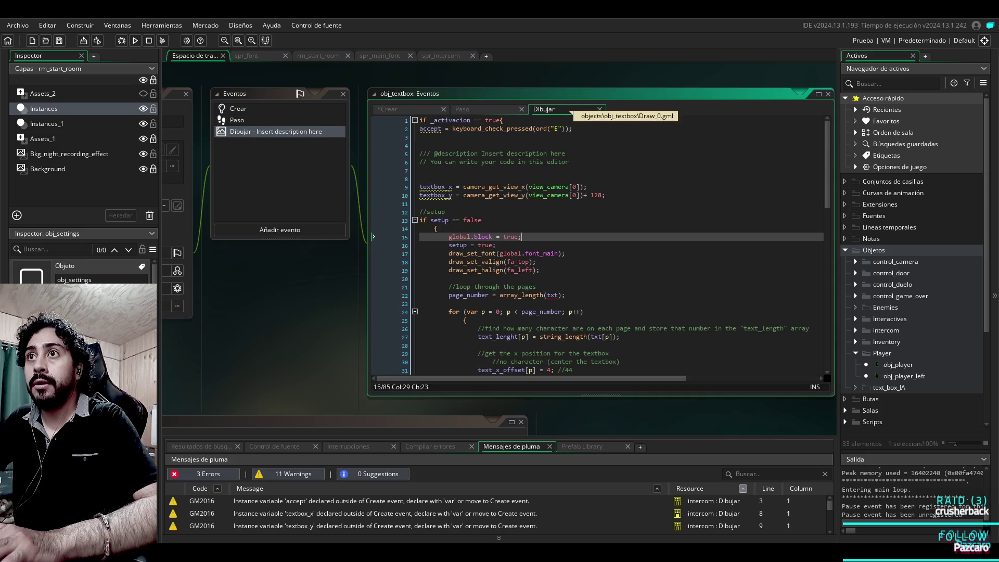
left_click(401, 109)
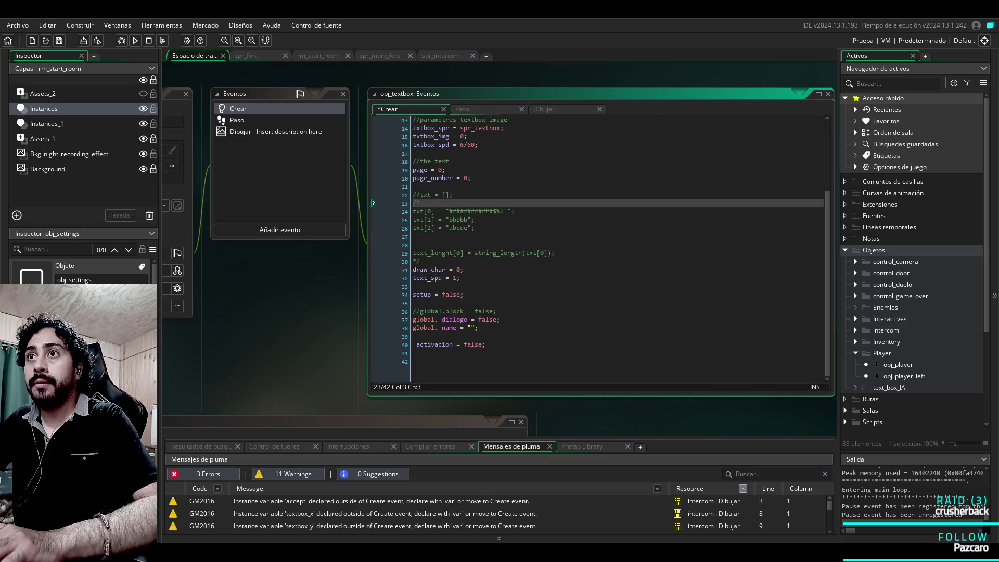
scroll(598, 250, "down", 4)
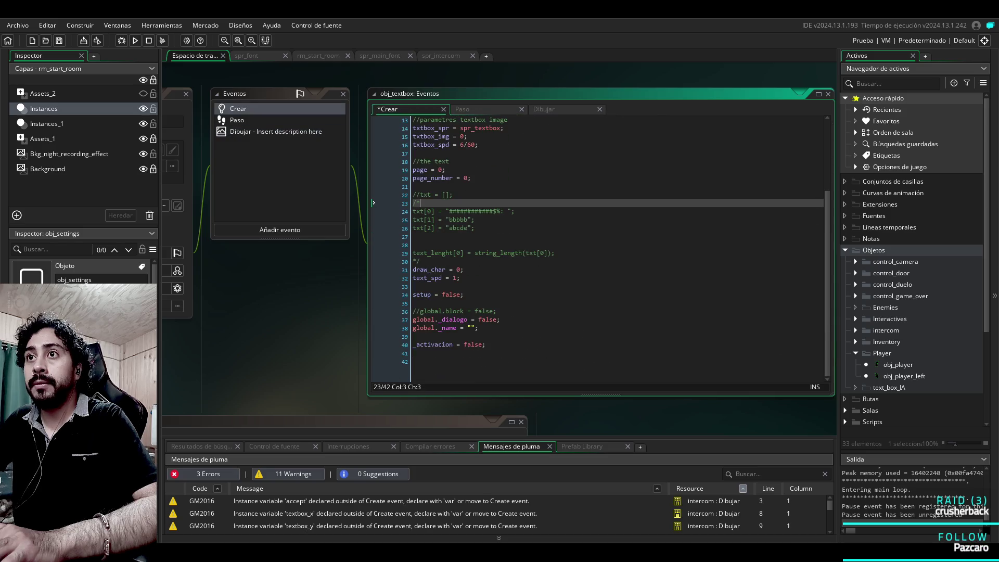
left_click(543, 109)
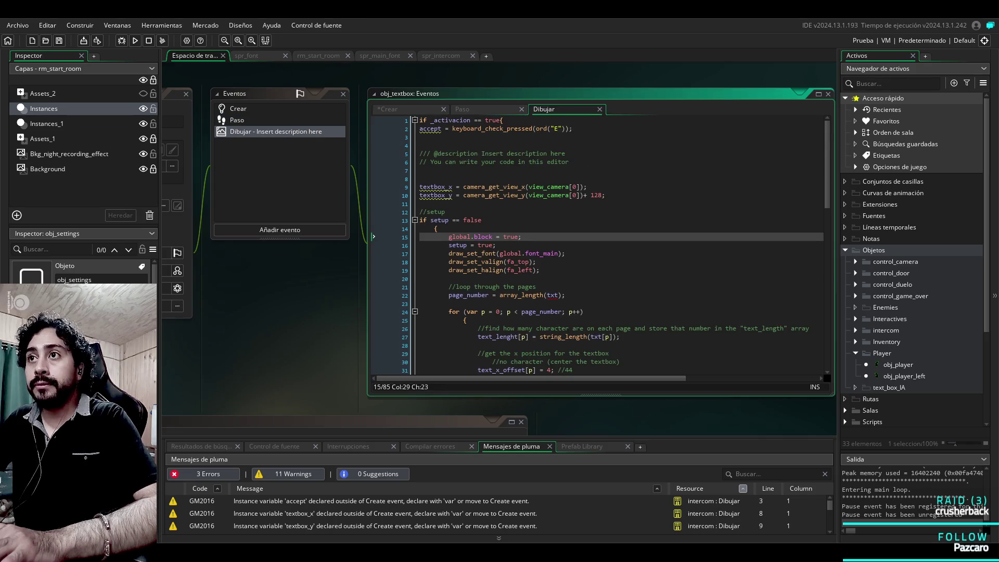
scroll(599, 244, "down", 12)
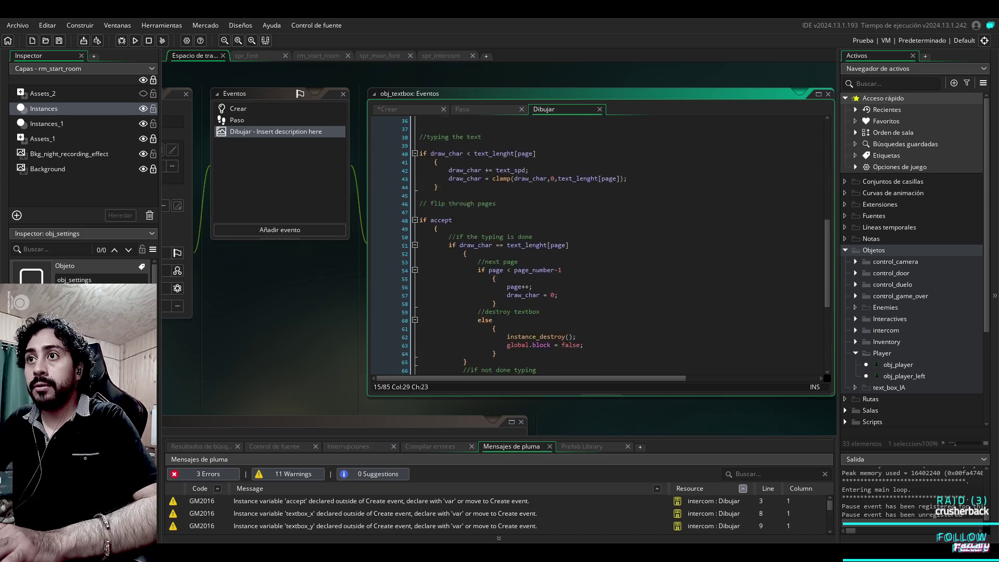
Step: Stop and rerun the game with the updated code via Aceptar, then check the Paso and Dibujar code
left_click(135, 40)
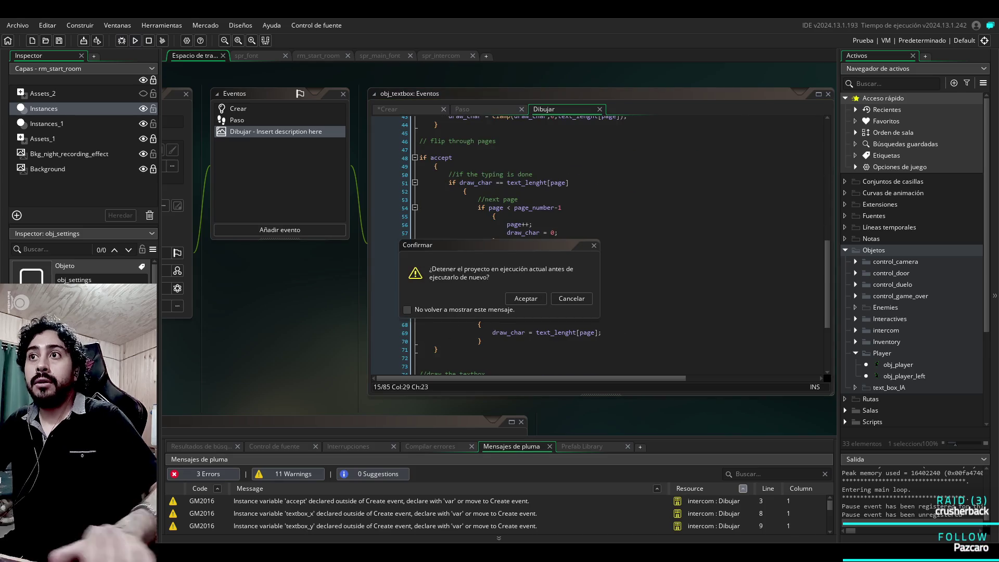
left_click(526, 298)
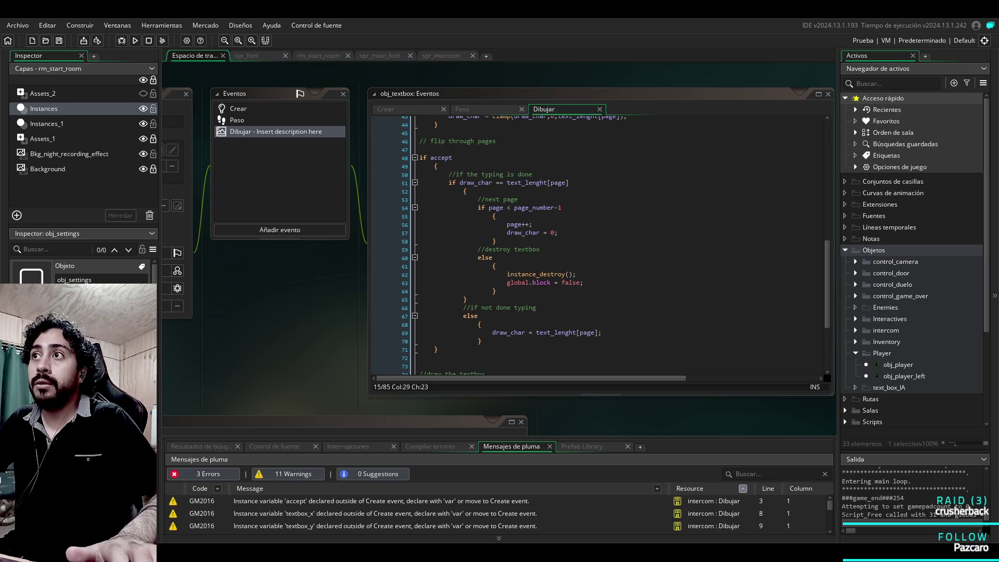
left_click(237, 120)
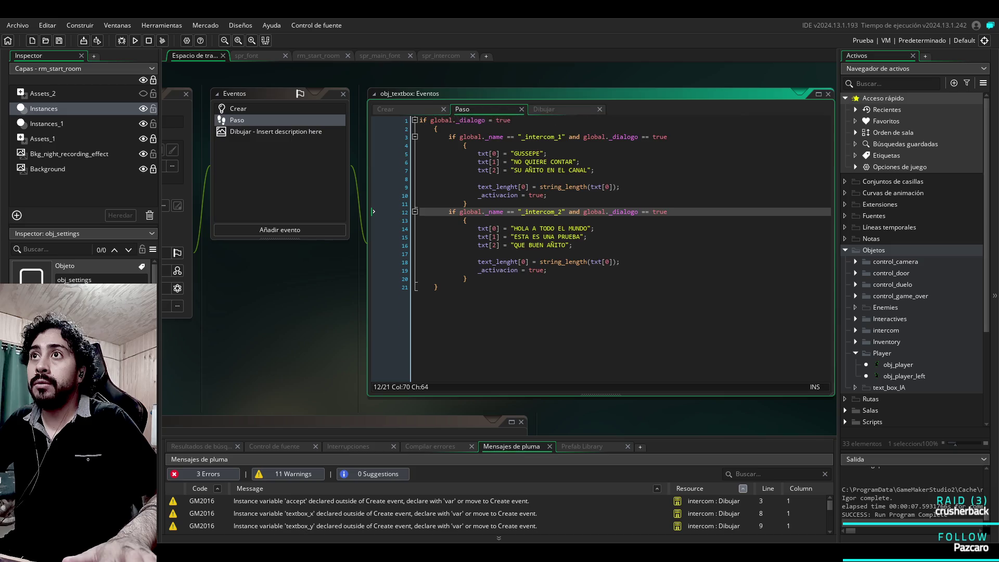
left_click(544, 109)
Step: Move the 'global.block = false' line so it sits just above instance_destroy() in the destroy branch
scroll(599, 245, "up", 14)
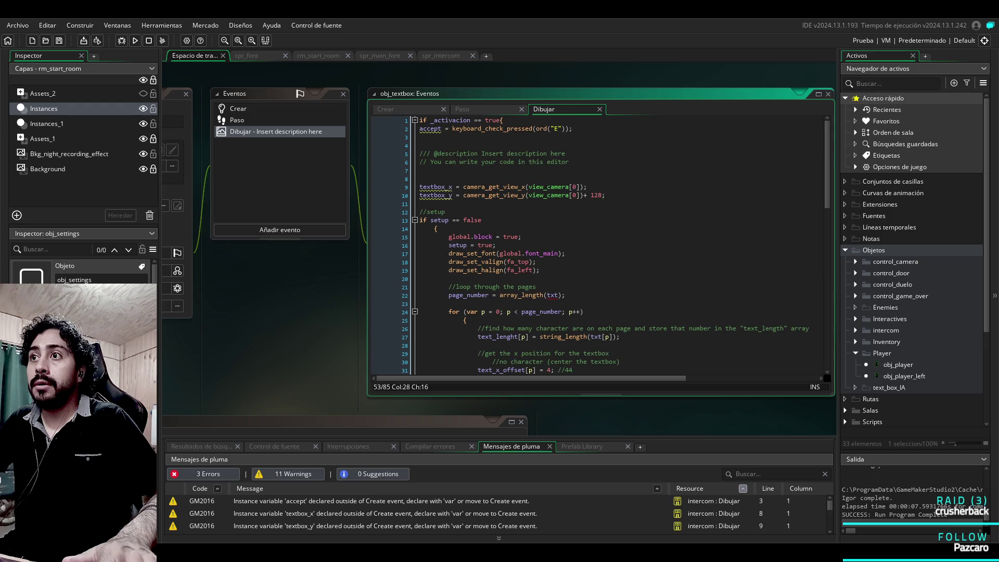
scroll(599, 245, "down", 15)
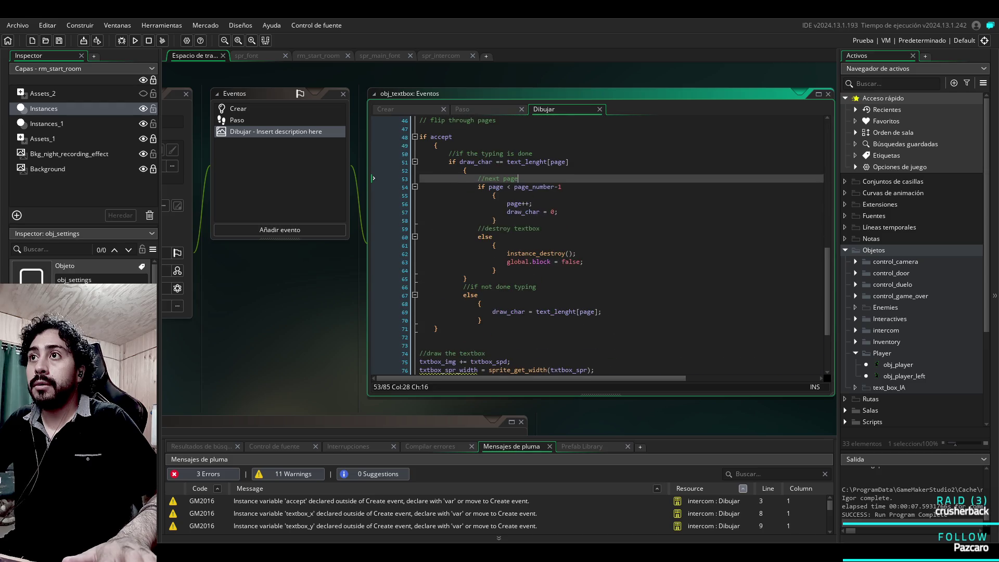
left_click(584, 262)
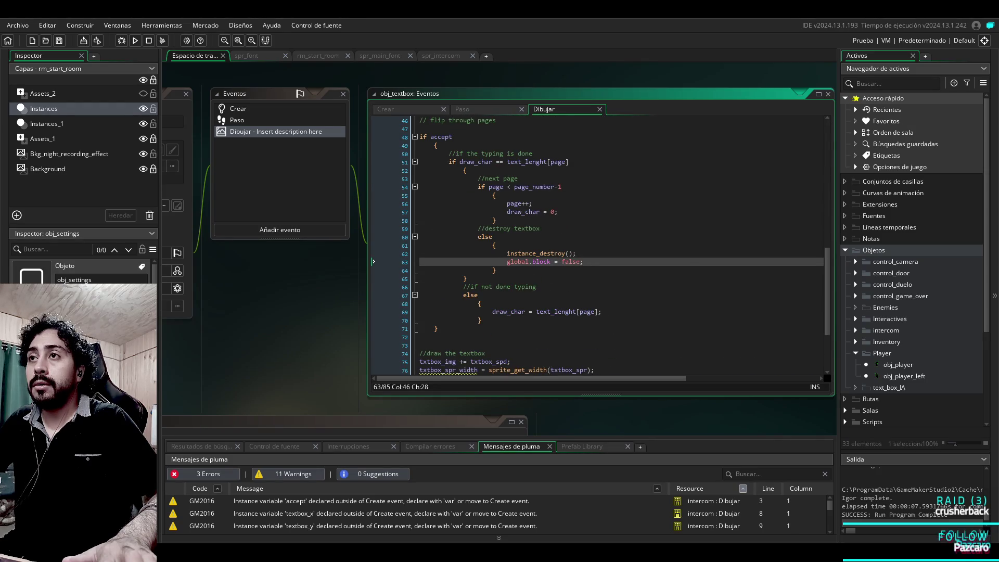
left_click_drag(584, 262, 419, 262)
key("ctrl+c")
key("Delete")
left_click(496, 245)
key("Return")
key("ctrl+v")
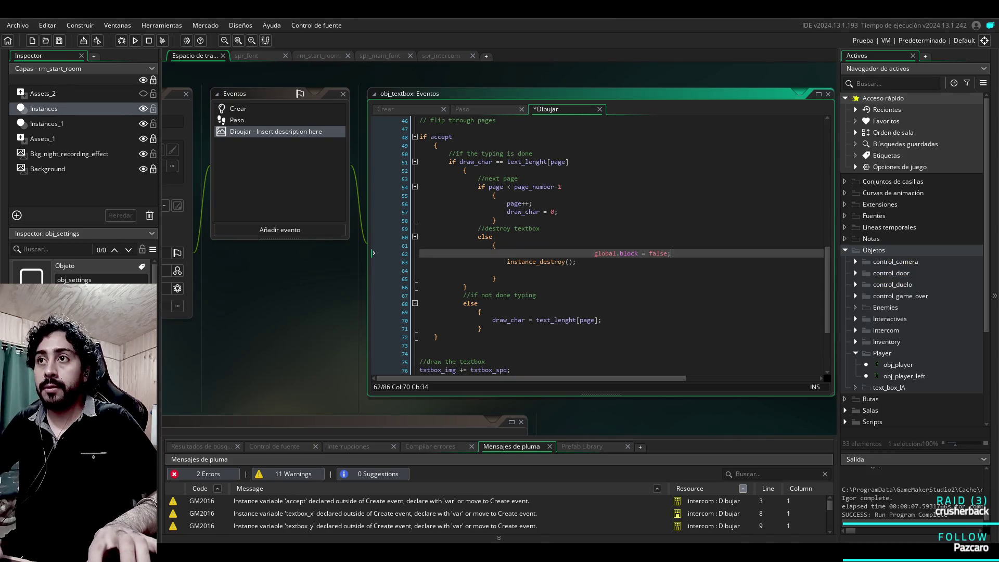
Step: Re-indent the new line to match its block, then save and run the game with F5
key("Home")
key("BackSpace")
key("BackSpace")
key("BackSpace")
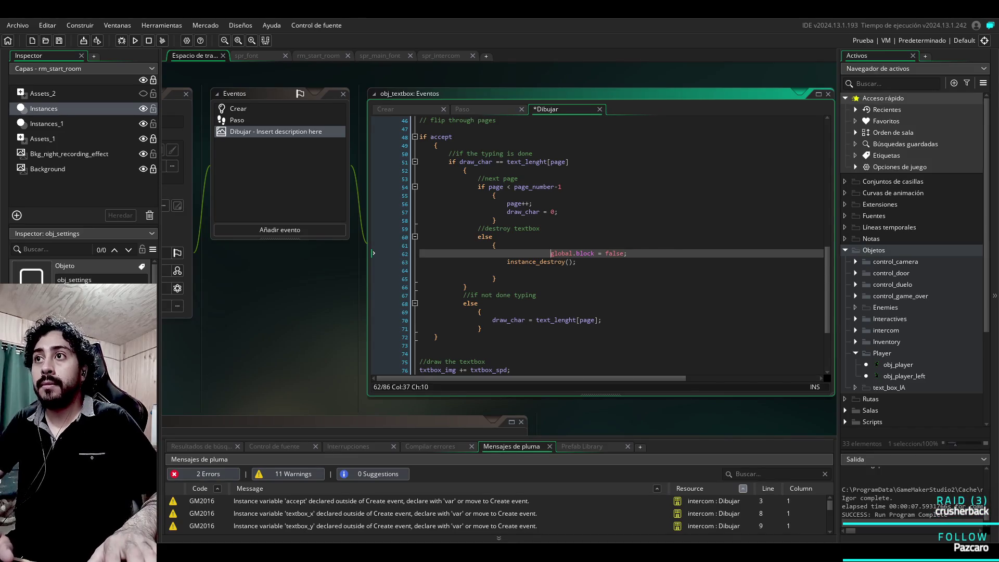
key("Tab")
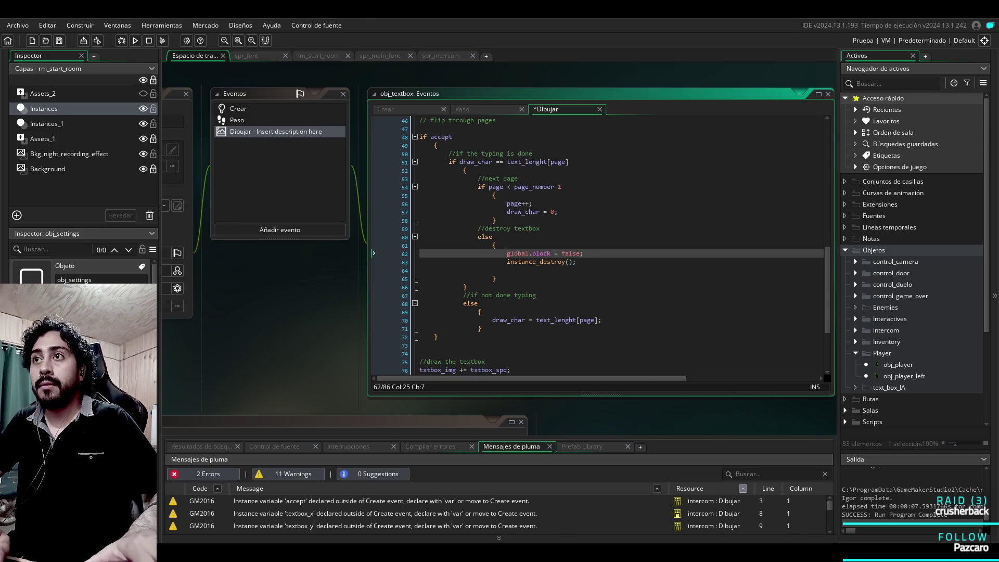
key("F5")
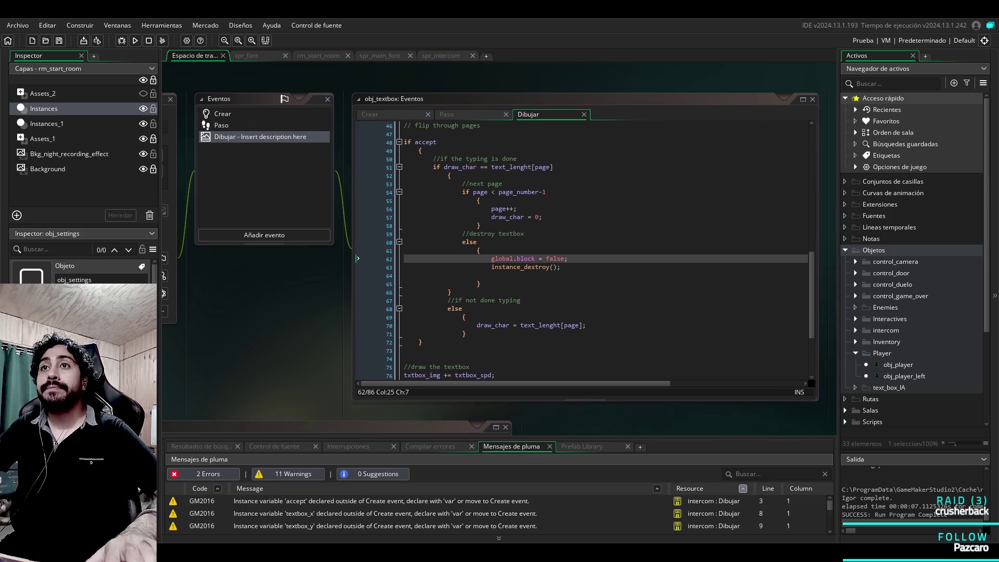
Step: Scroll back up through obj_textbox's Draw code after launching the test run
scroll(484, 270, "up", 4)
Step: Scroll through obj_textbox's Draw code, then view its Create event with the commented sample txt pages
scroll(463, 271, "down", 3)
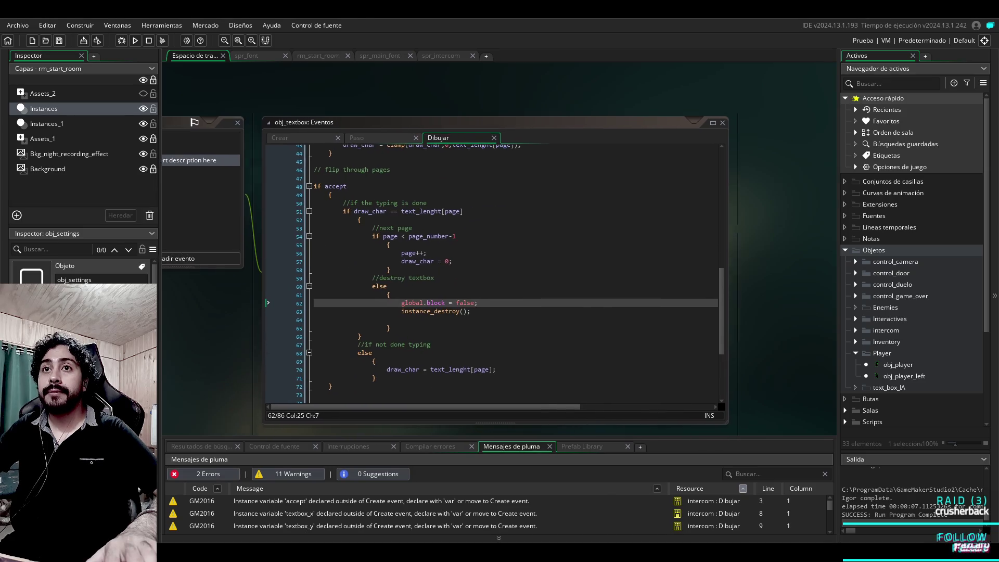
scroll(534, 242, "down", 3)
scroll(533, 242, "up", 15)
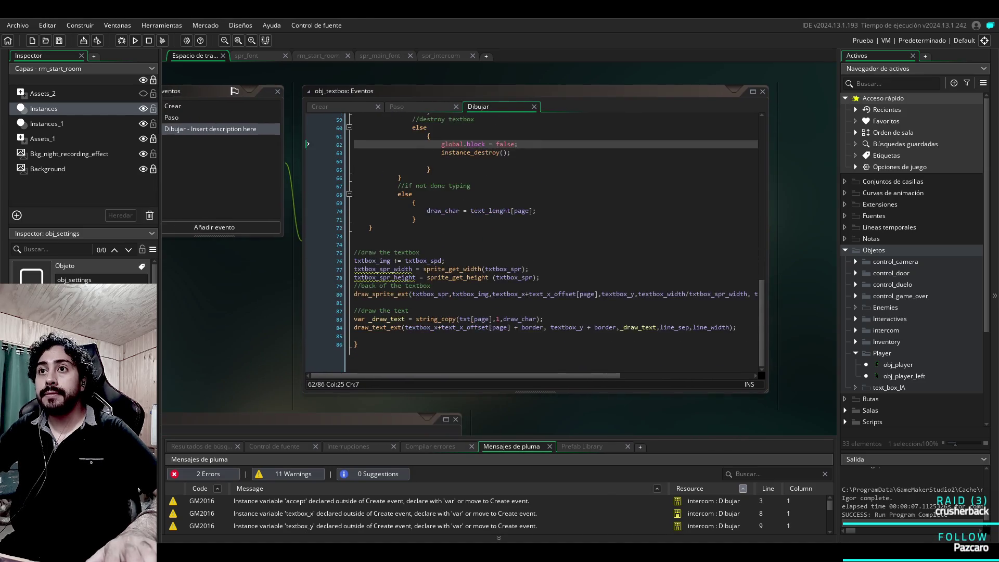
scroll(533, 242, "up", 1)
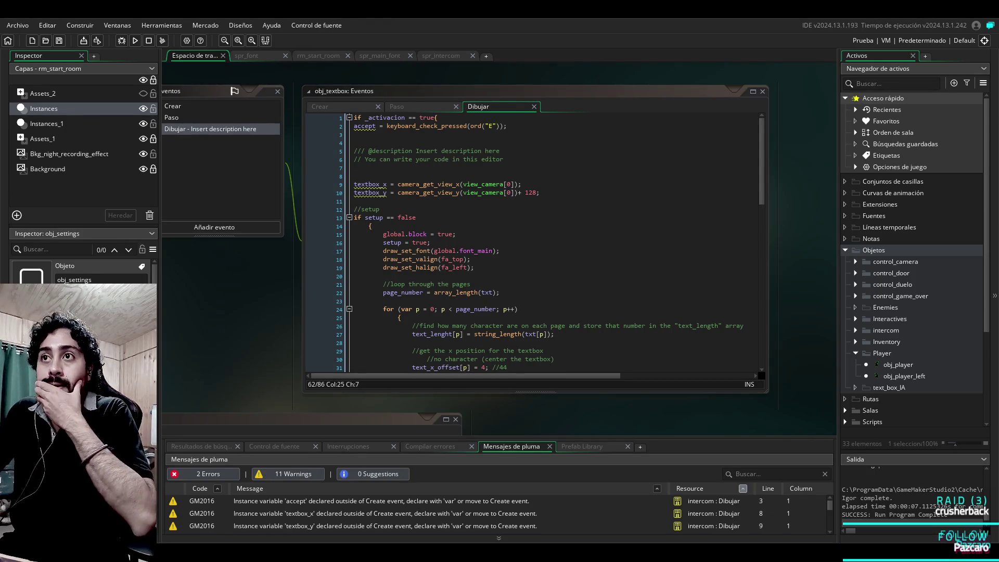
scroll(531, 242, "down", 7)
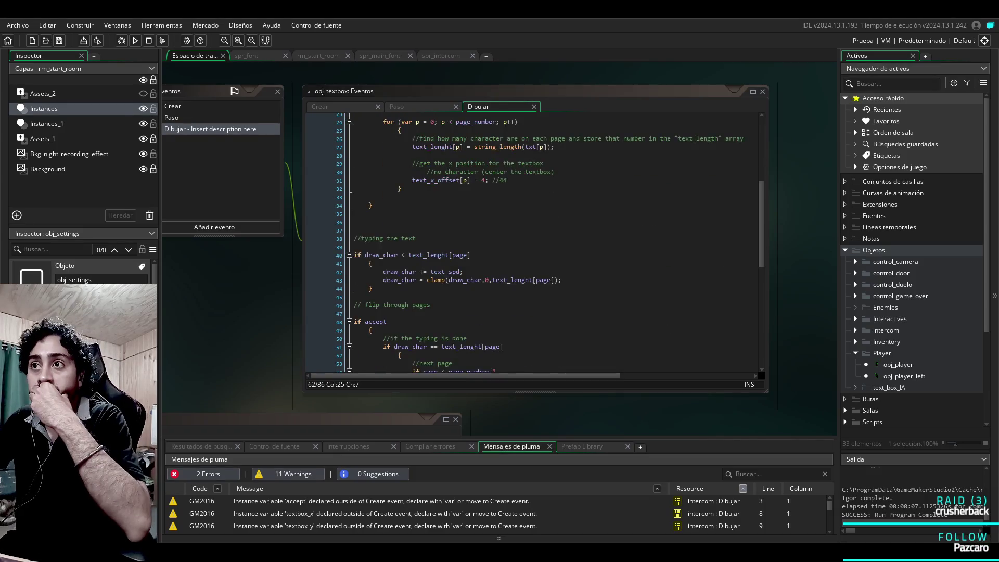
scroll(531, 242, "down", 6)
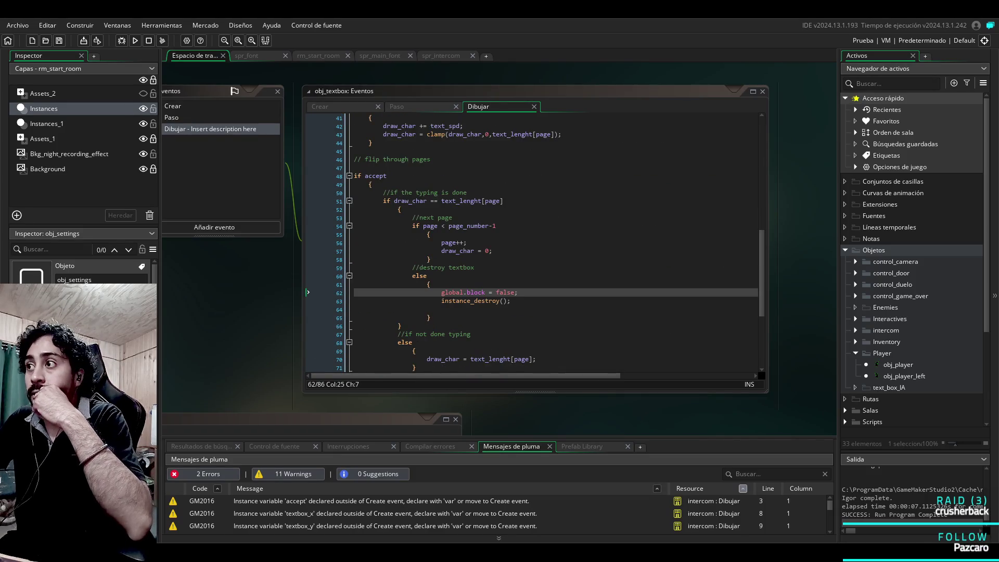
left_click(321, 106)
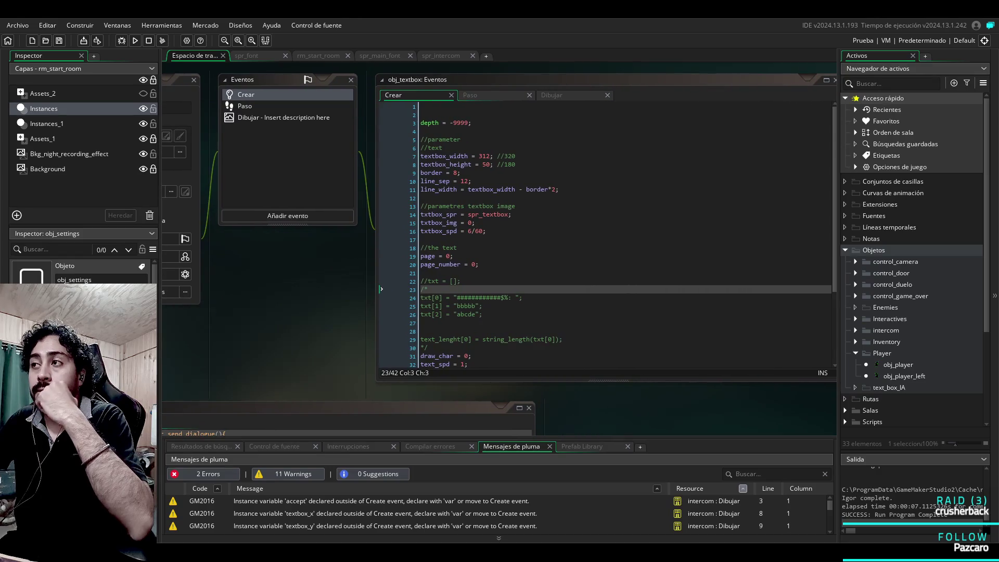
scroll(910, 261, "down", 5)
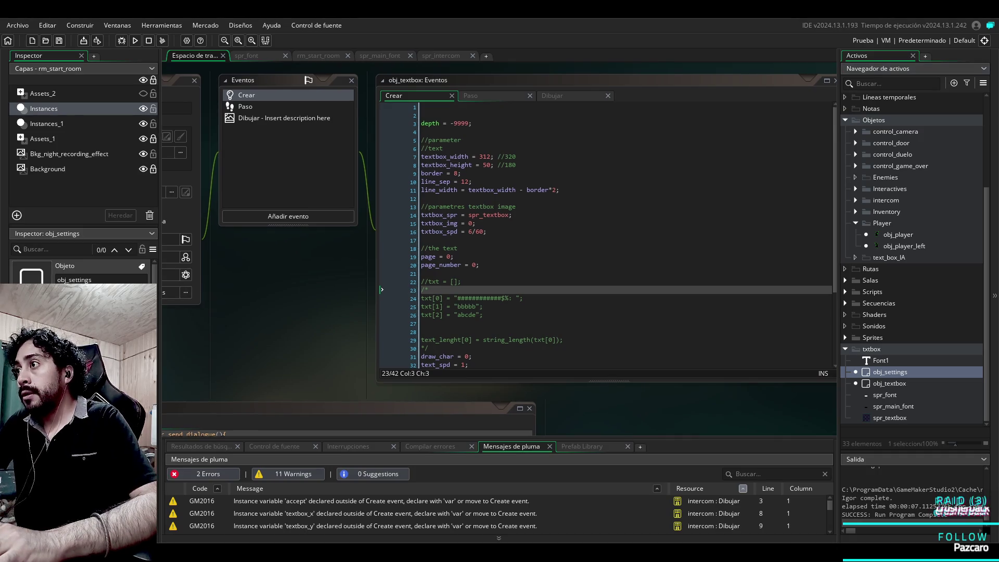
Step: Check obj_settings' global.font_main font_add_sprite line and Limpiar font cleanup, then open obj_player_left
key("Return")
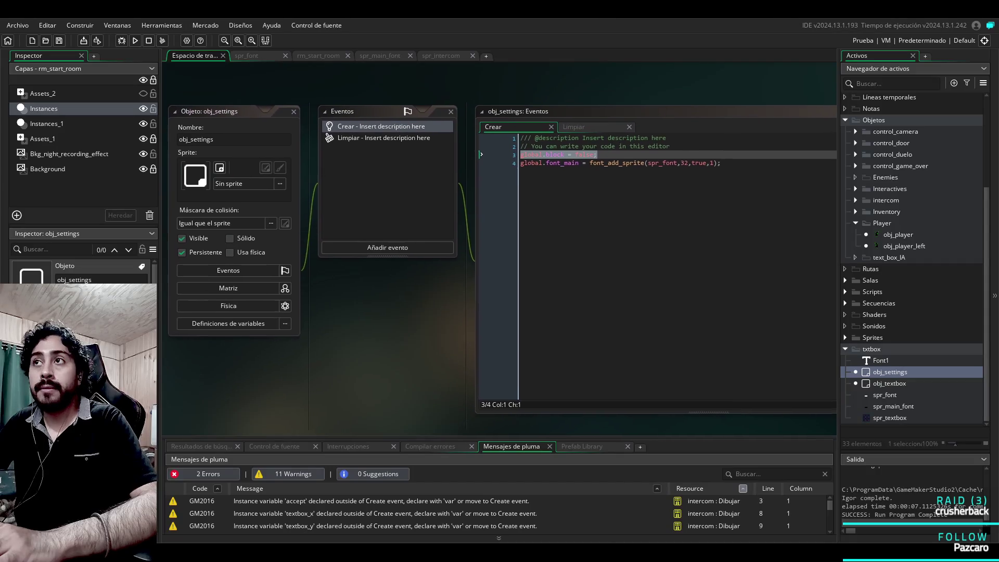
left_click(301, 162)
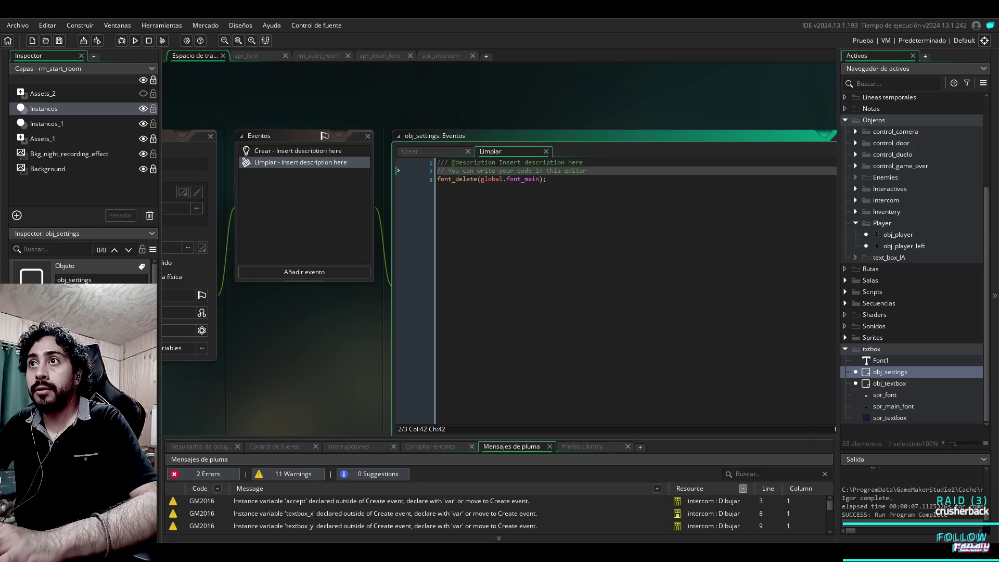
left_click(298, 151)
key("End")
key("shift+Home")
left_click(535, 188)
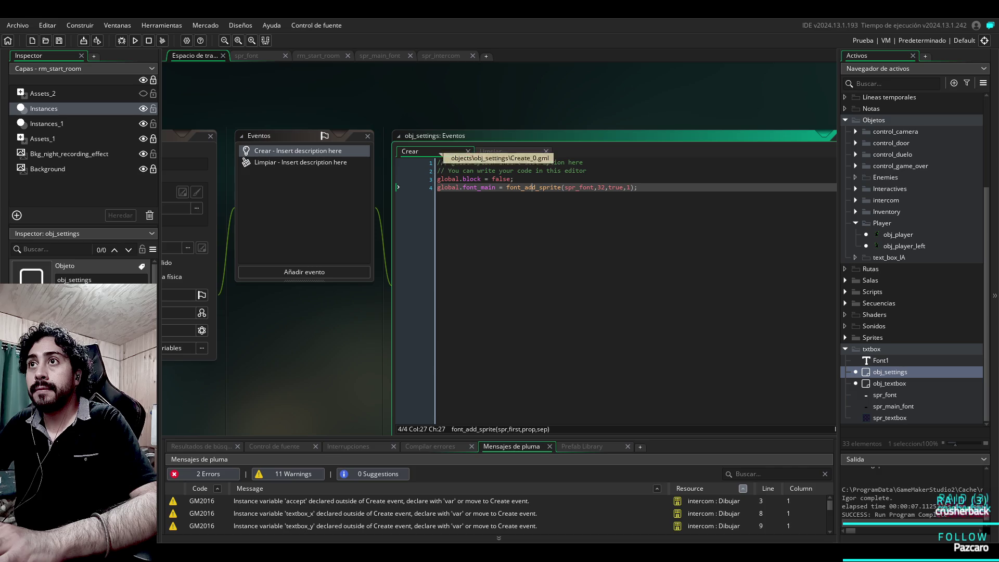
left_click(490, 151)
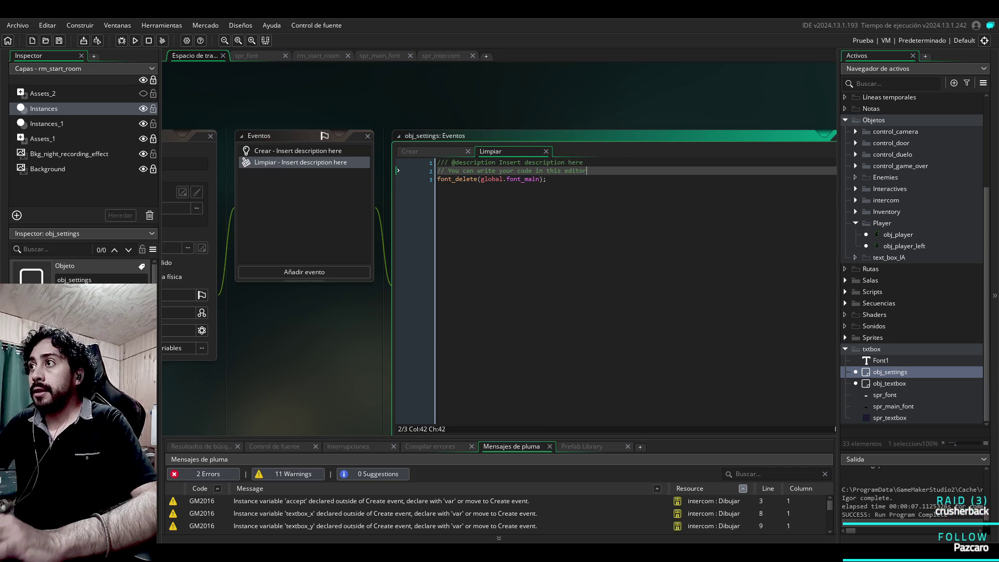
double_click(899, 246)
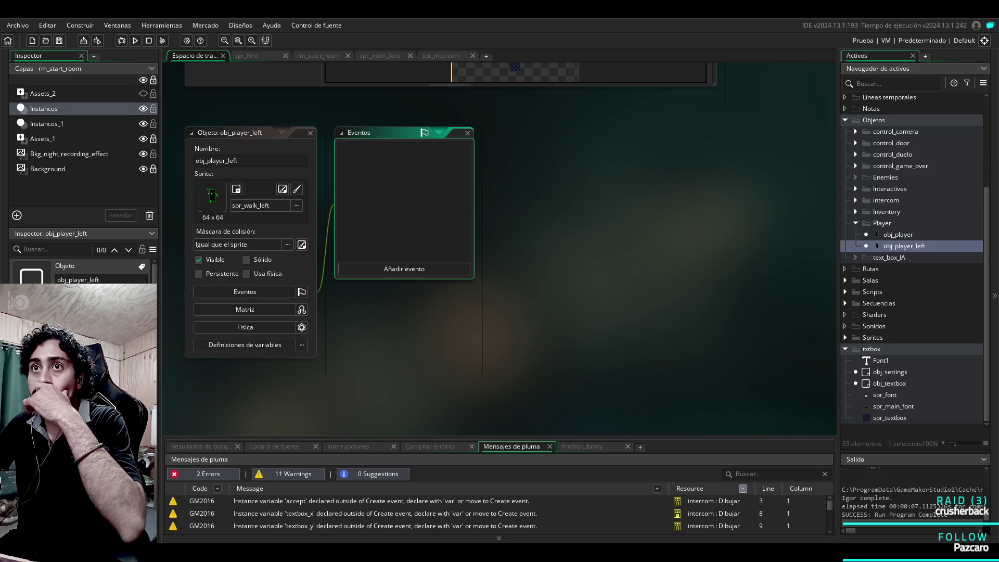
Step: Open obj_textbox from the Asset Browser
scroll(915, 260, "up", 4)
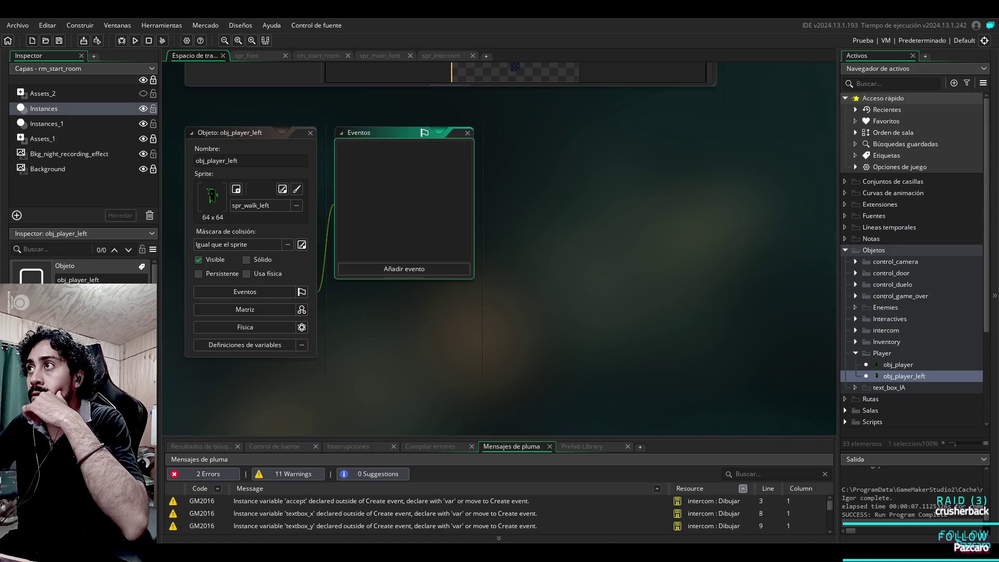
scroll(915, 260, "down", 5)
double_click(890, 383)
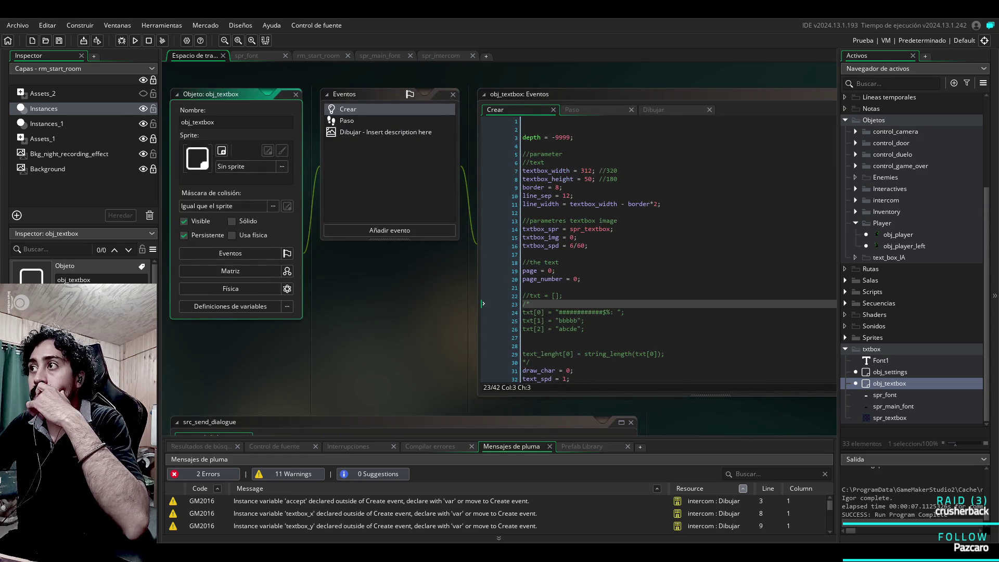
Step: Open intercom_2 from the intercom folder and bring up its obj_player collision code for editing
scroll(915, 260, "up", 4)
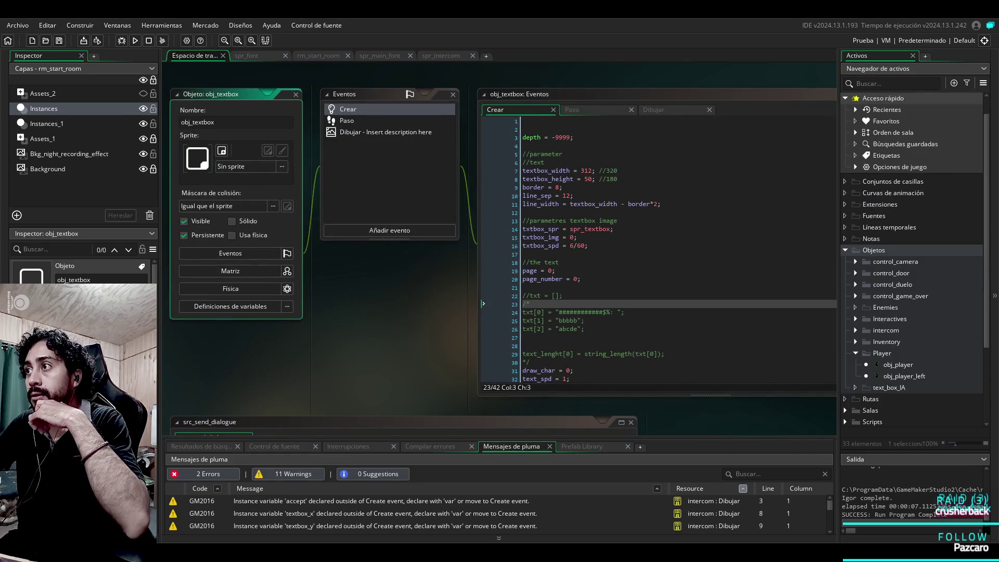
left_click(856, 330)
double_click(899, 364)
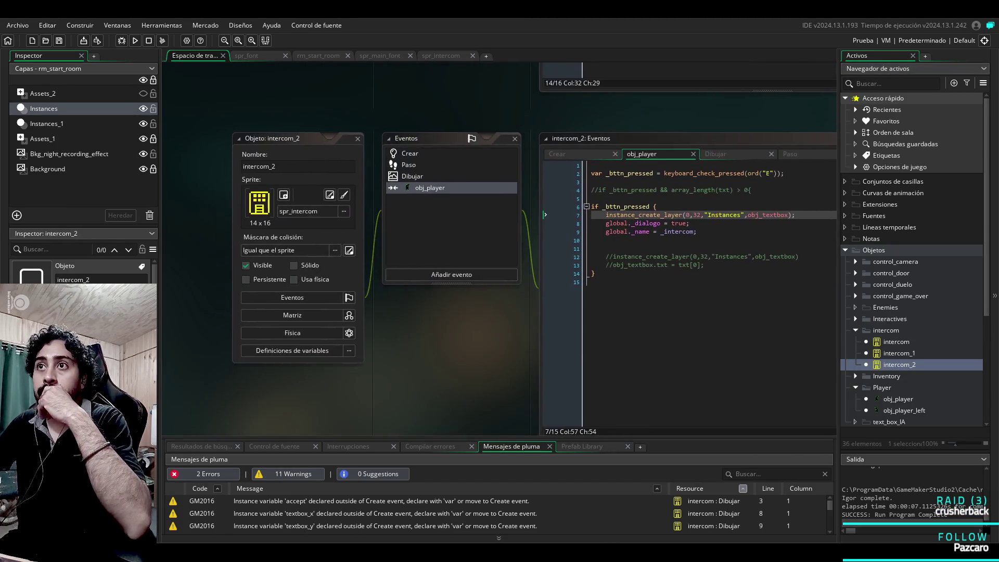
left_click(259, 217)
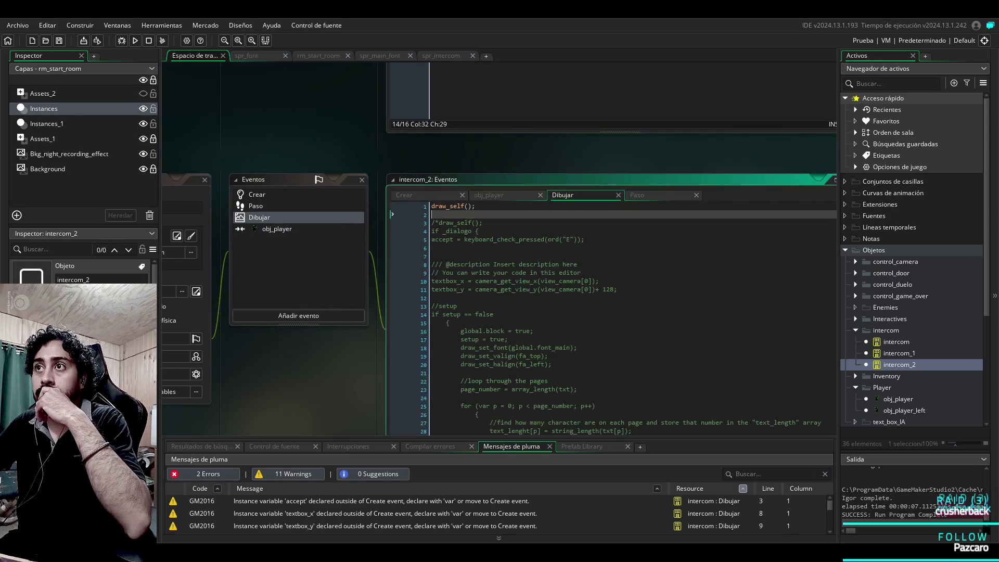
key("Up")
key("Down")
key("Down")
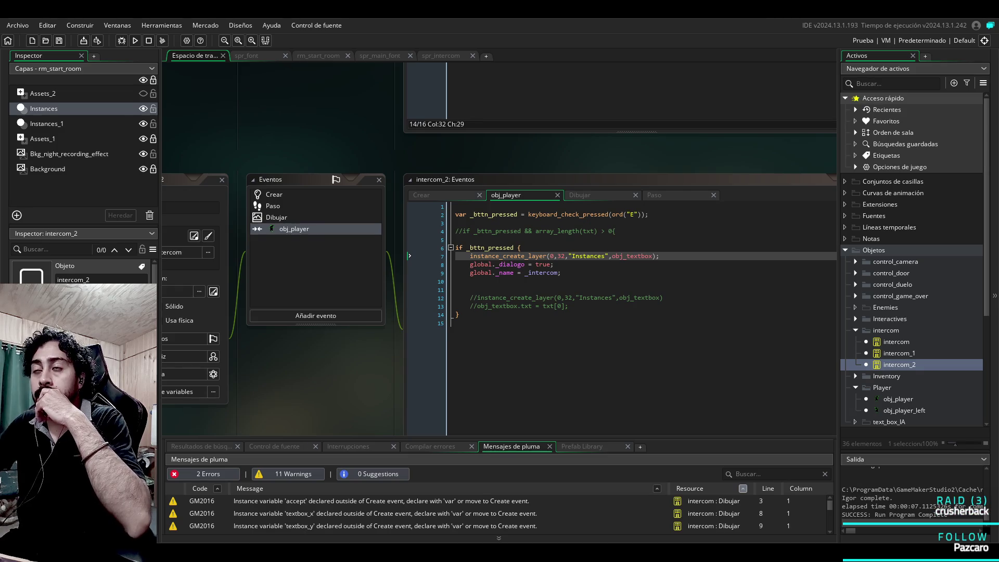
left_click(659, 256)
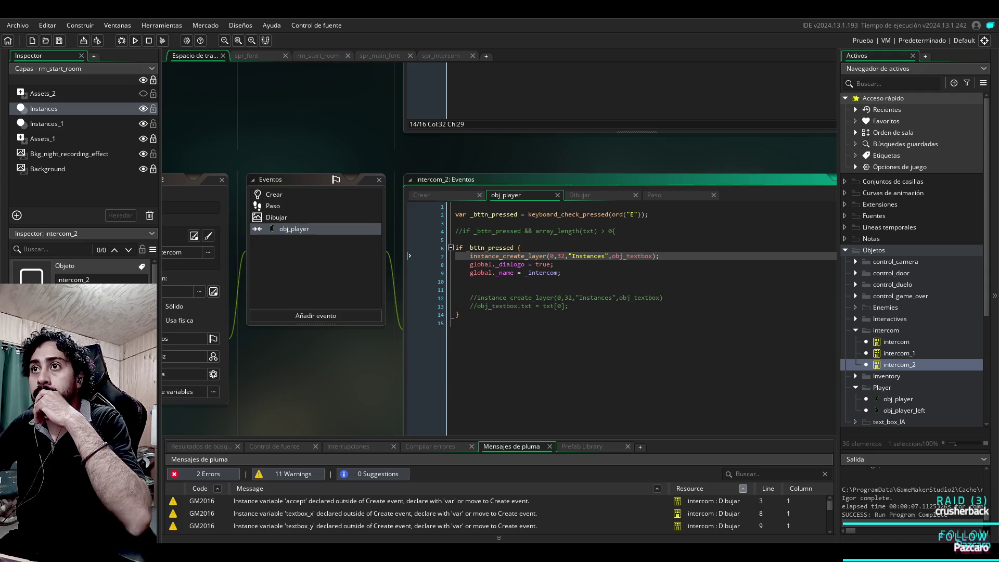
Step: Prefix line 7's instance_create_layer call with '_ID_instancia =' and copy that variable name
left_click(470, 255)
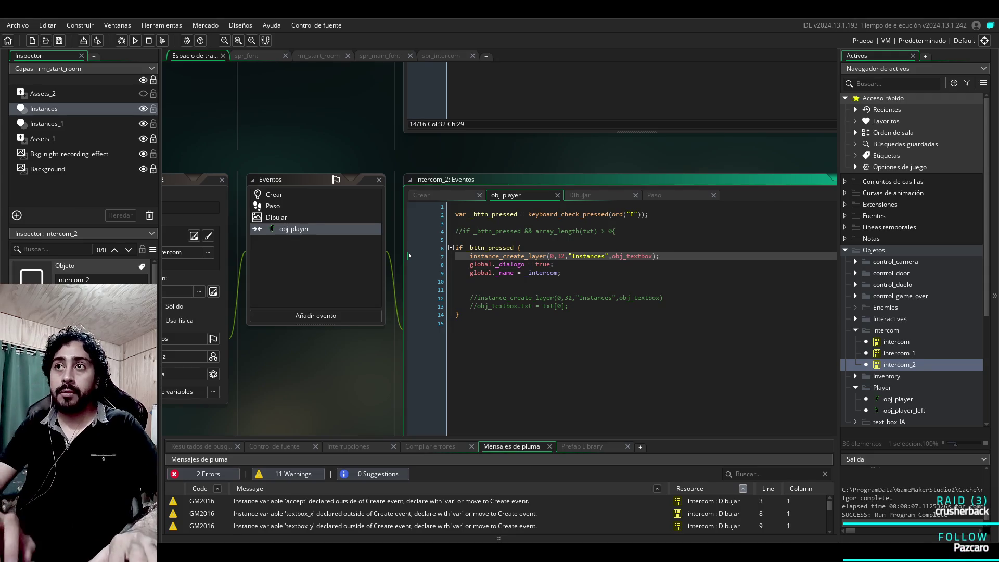
type("_")
type("ID")
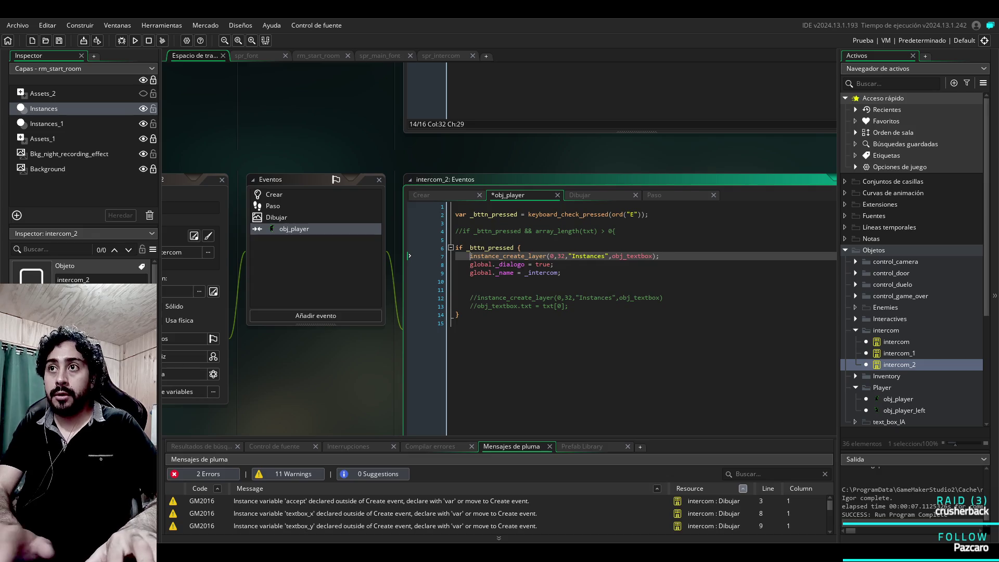
type("_instancia =")
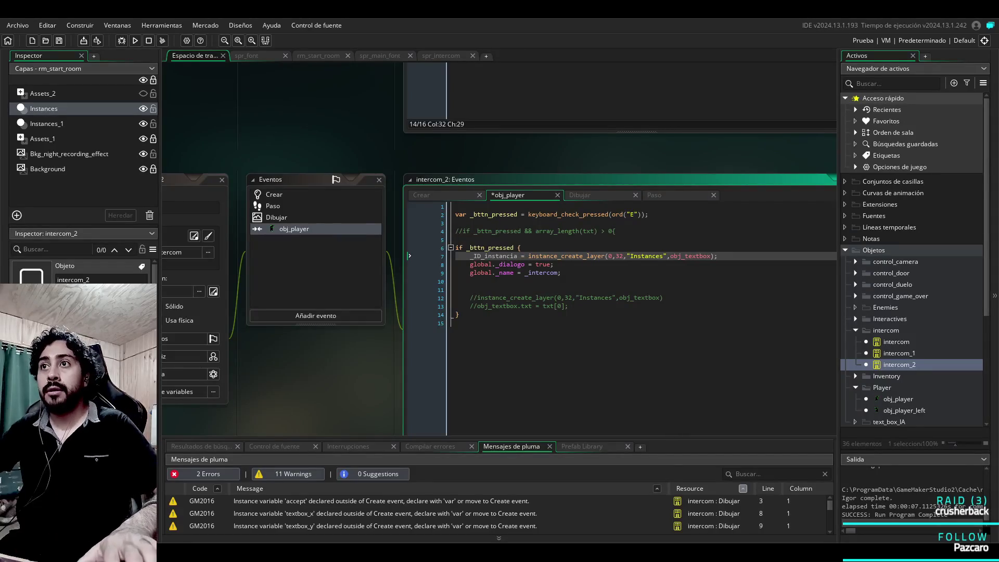
double_click(493, 256)
key("ctrl+c")
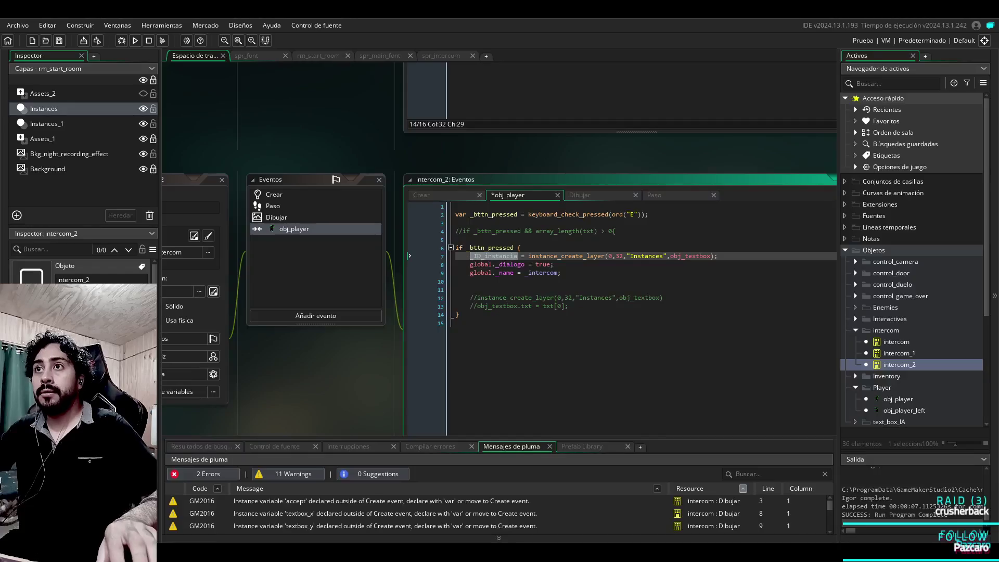
left_click(274, 194)
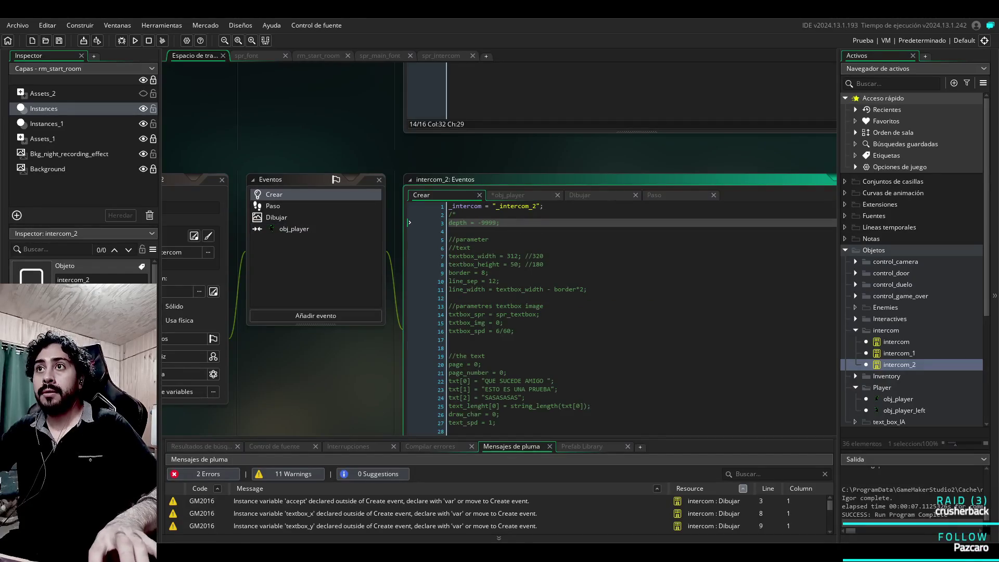
Step: Add '_ID_instancia = "";' as line 2 of the Create event, then return to the obj_player code
left_click(544, 206)
key("Return")
key("ctrl+v")
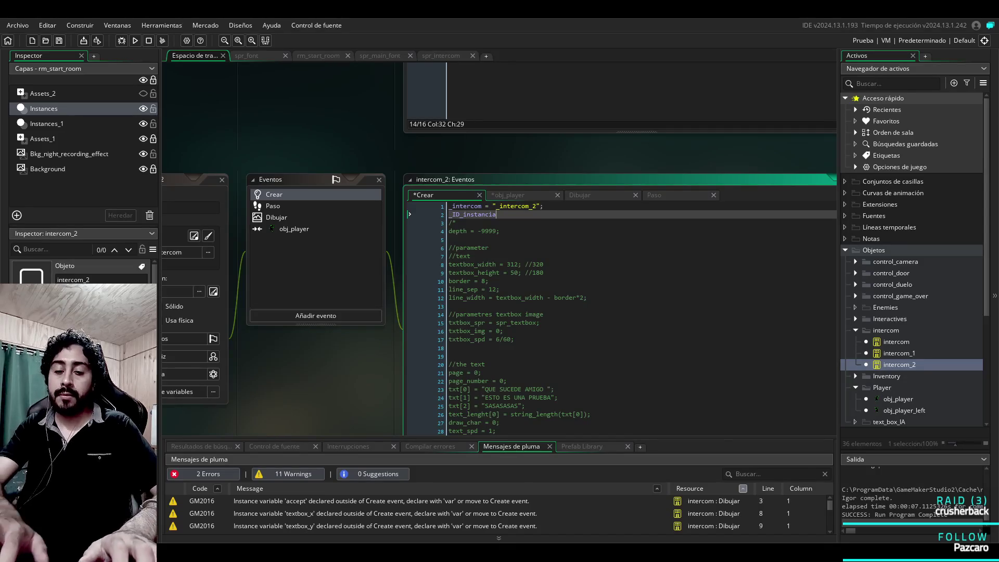
type("=\"\";")
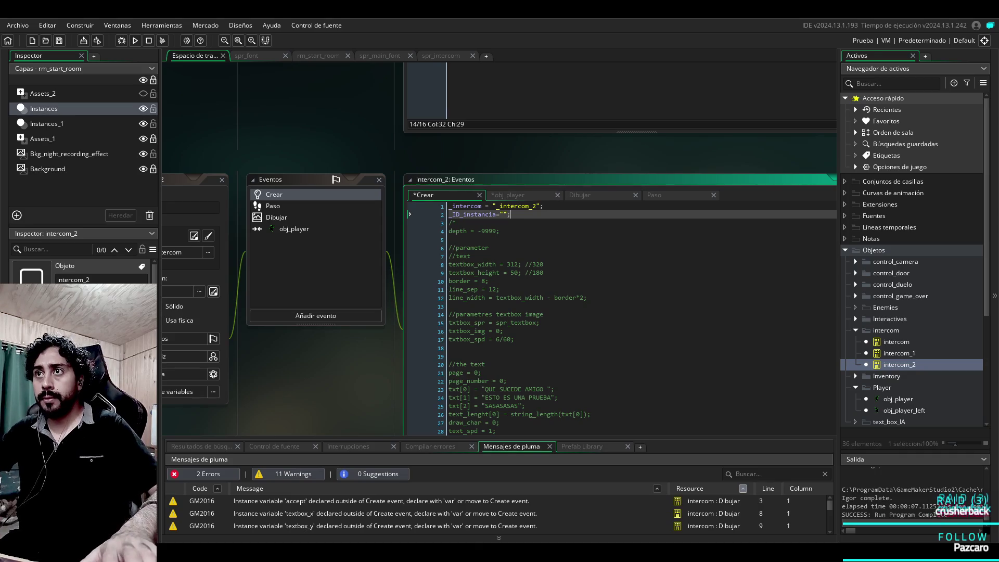
left_click(541, 195)
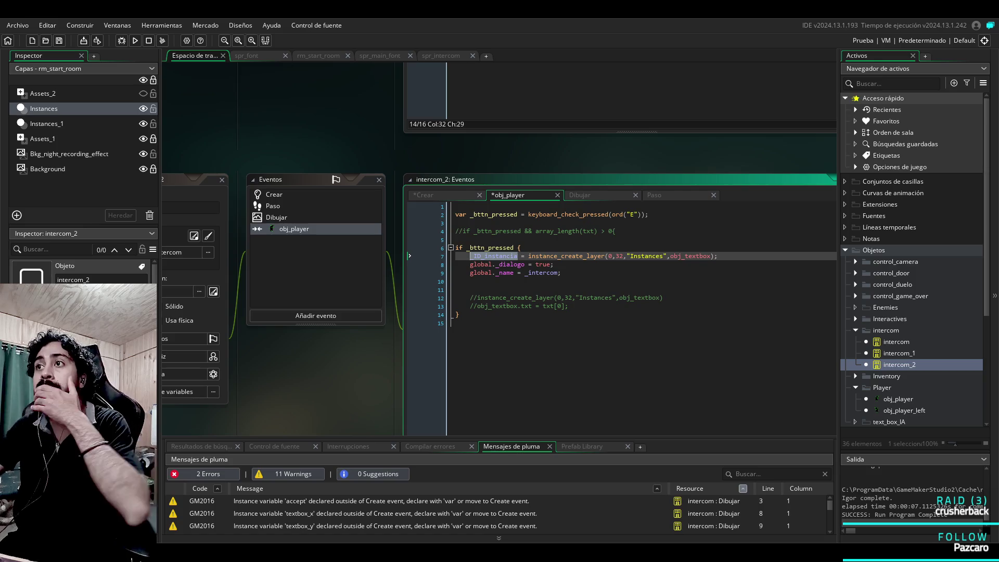
Step: Deselect _ID_instancia on line 7 and show intercom_2's Crear event code
left_click(710, 256)
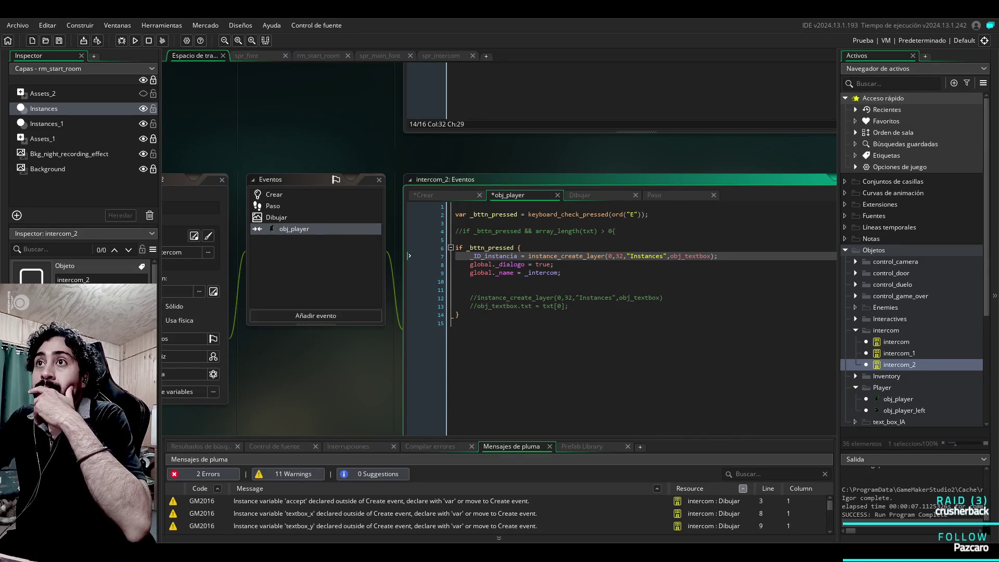
left_click(274, 194)
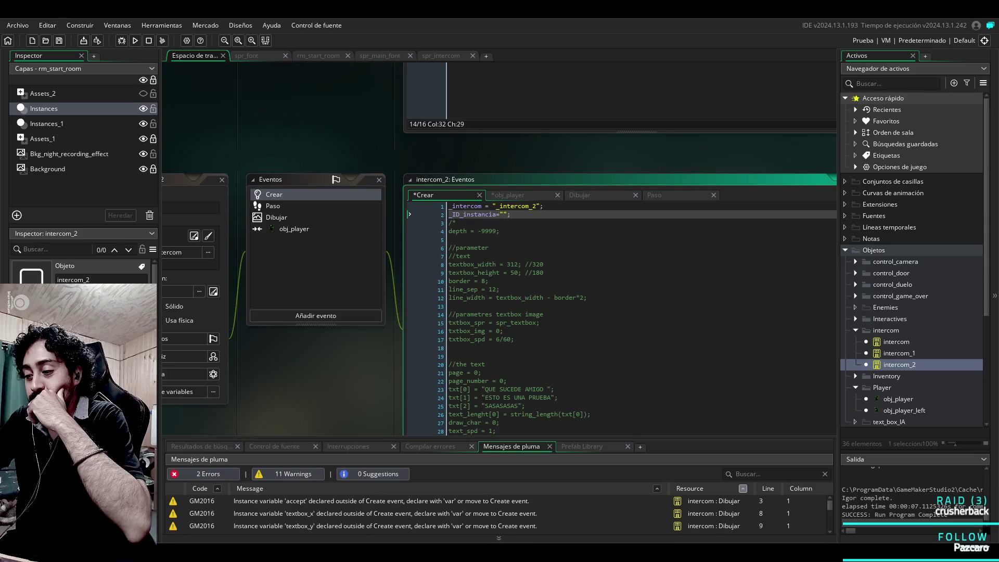
Step: Compare the Create and obj_player event code and inspect the 'accept' instance variable warning
scroll(499, 305, "down", 1)
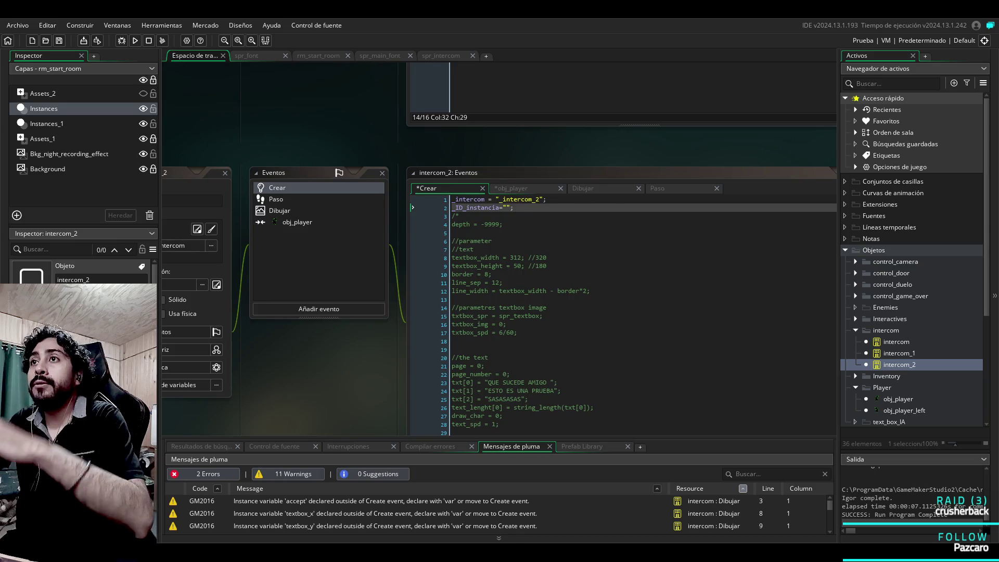
left_click(297, 222)
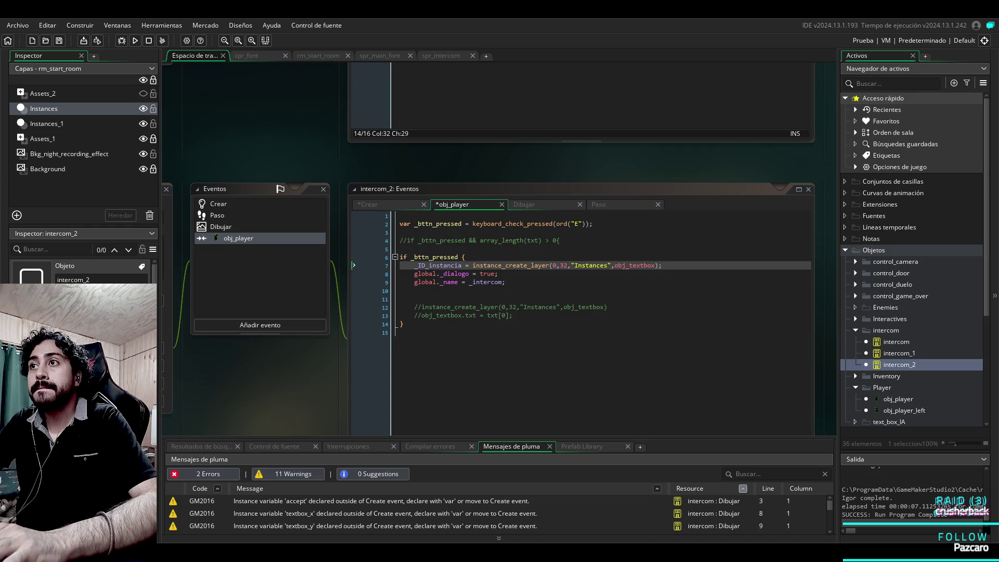
left_click(371, 204)
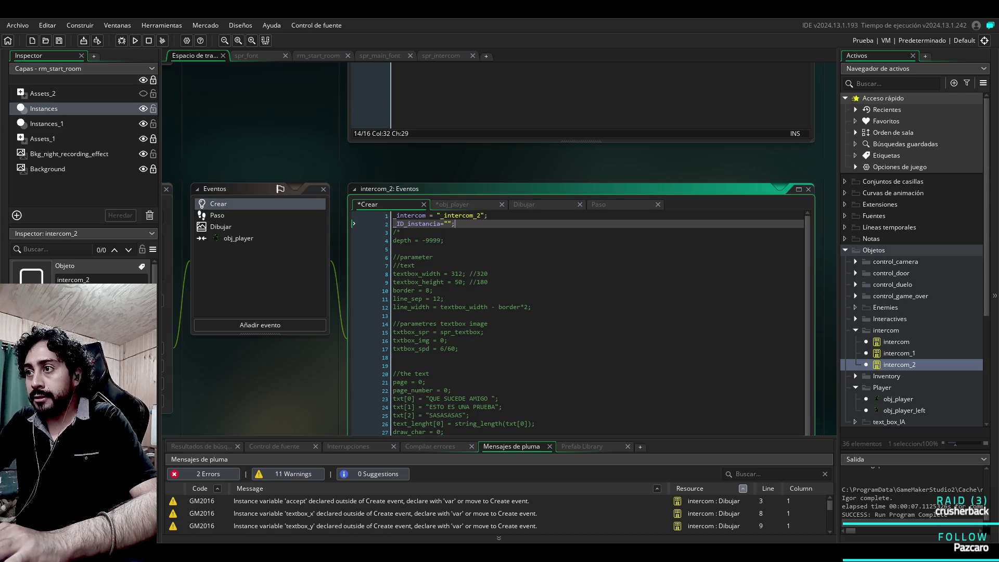
left_click(364, 500)
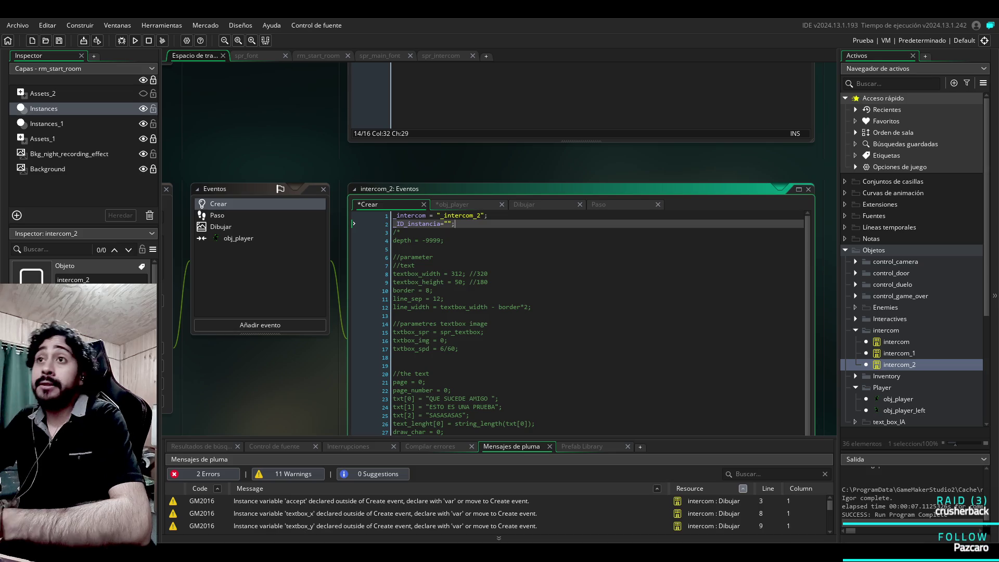
Step: Change _ID_instancia's initial value on line 2 to 0, then review the obj_player collision code
left_click(447, 224)
key("BackSpace")
key("BackSpace")
type("= 0")
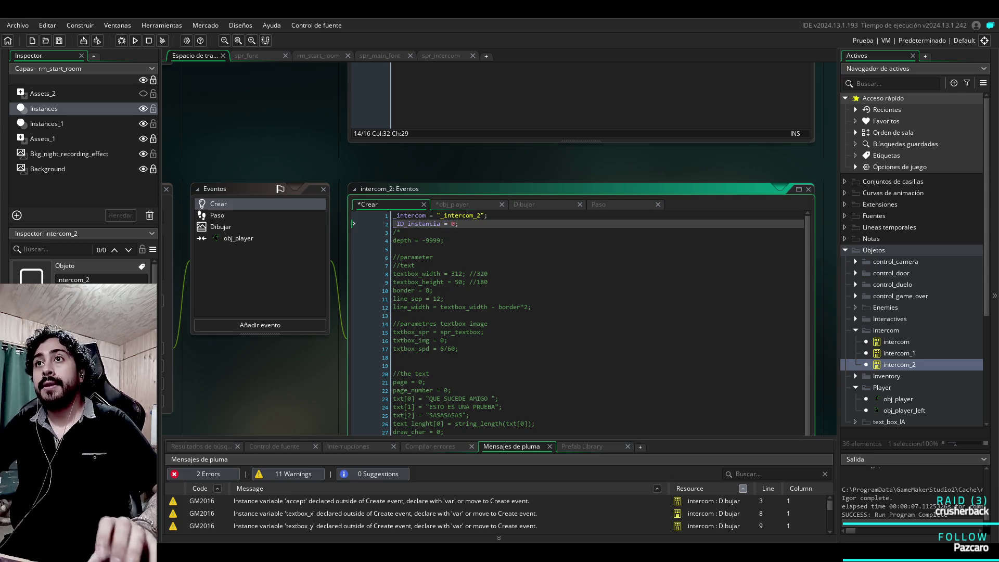
left_click(239, 238)
left_click(513, 315)
left_click(661, 266)
left_click(505, 282)
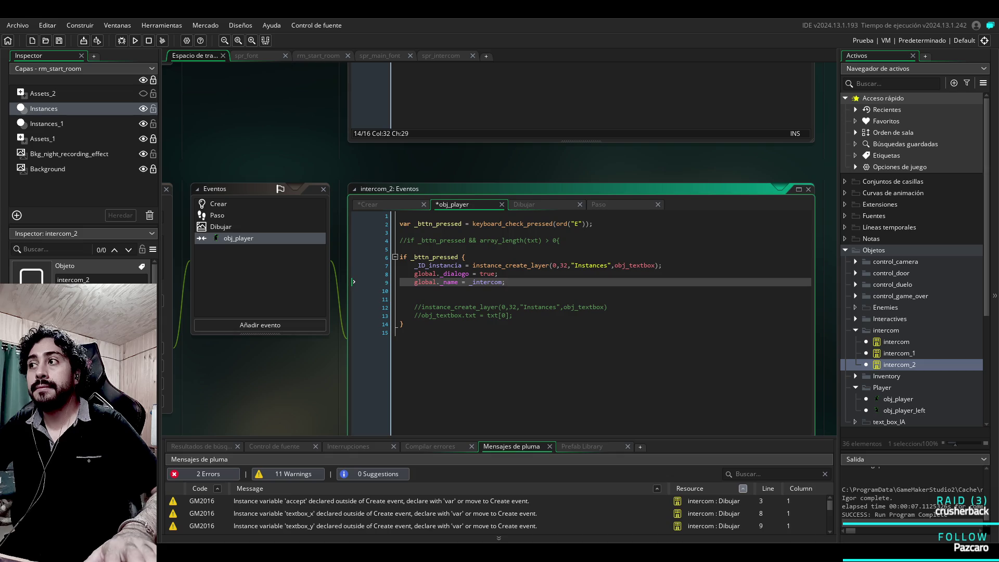
scroll(911, 261, "down", 5)
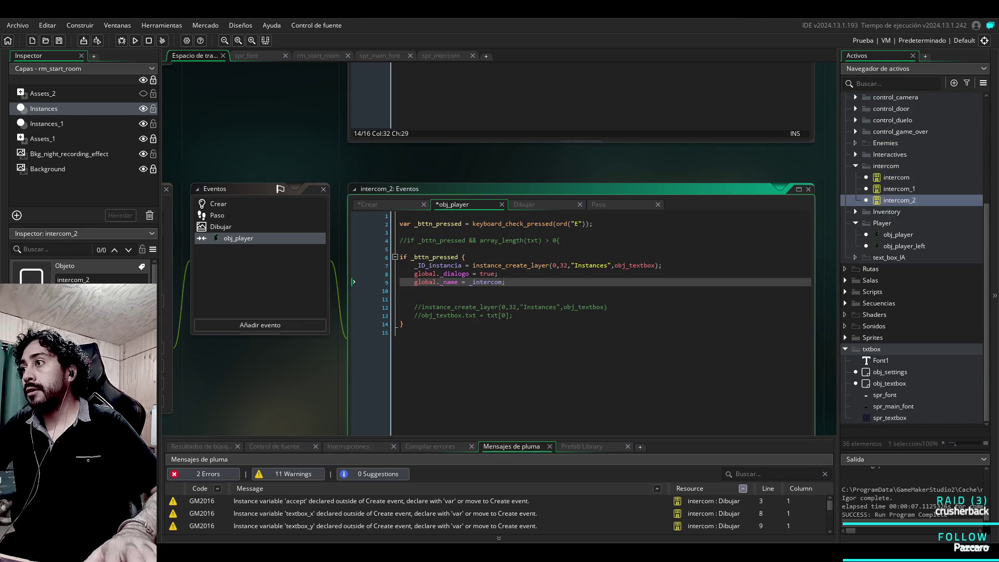
Step: Open obj_textbox and look through its Create, Step and Draw event code
double_click(890, 384)
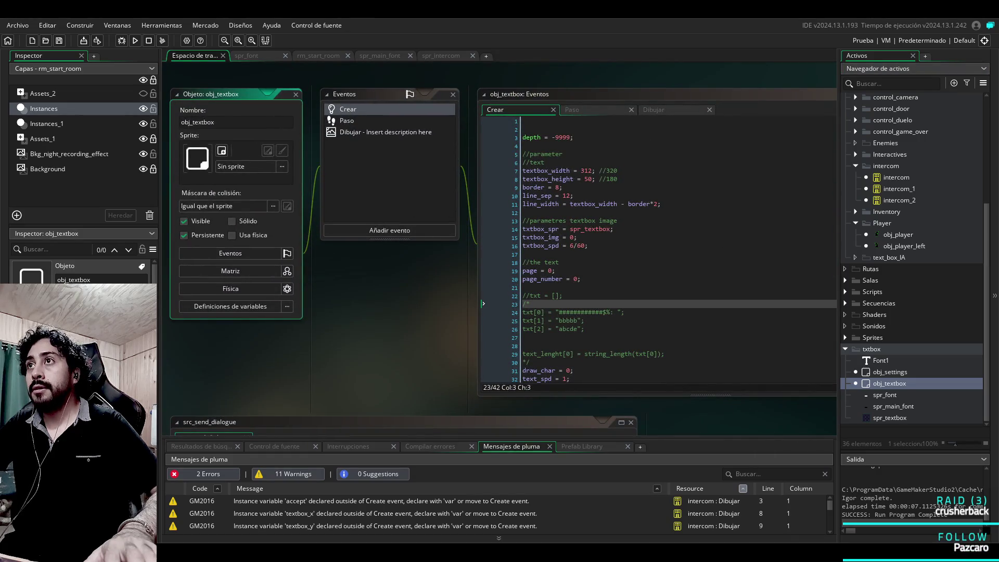
left_click(347, 120)
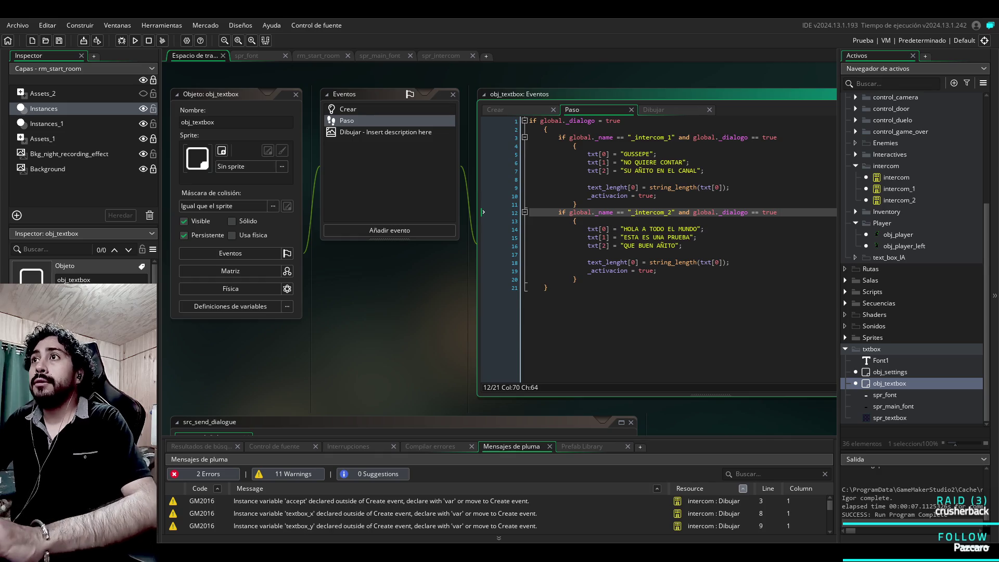
left_click(359, 132)
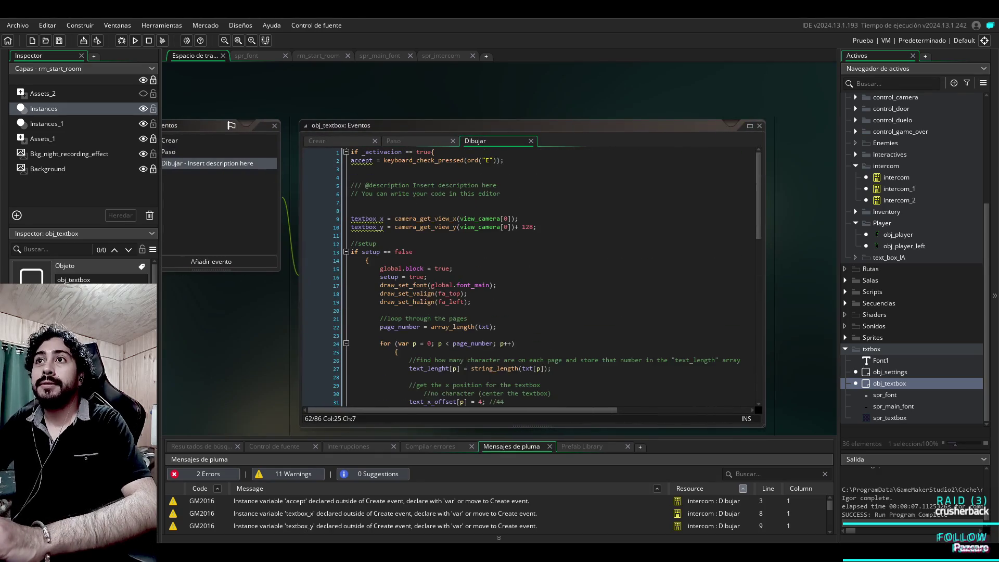
left_click(170, 140)
left_click(168, 152)
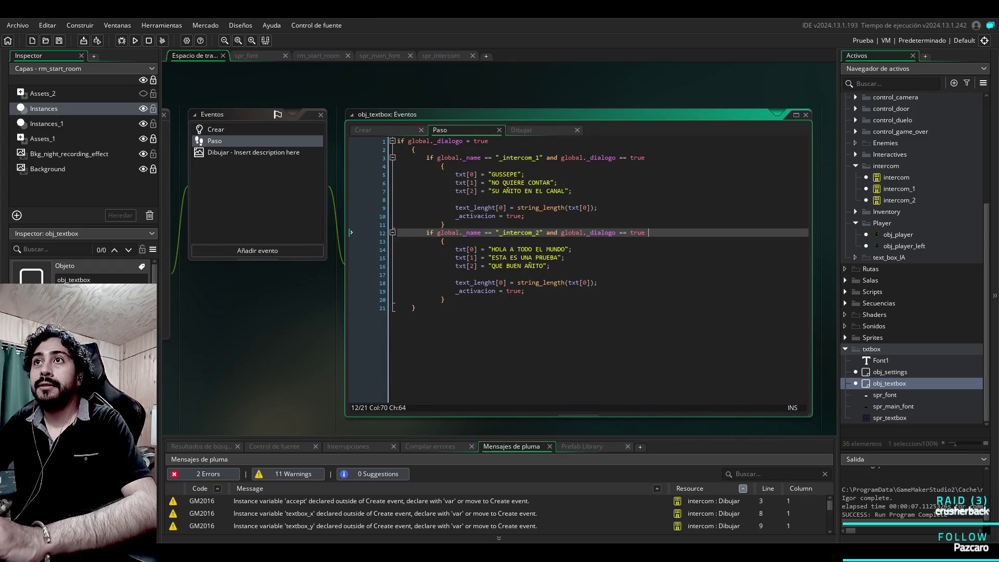
left_click(253, 152)
left_click(216, 129)
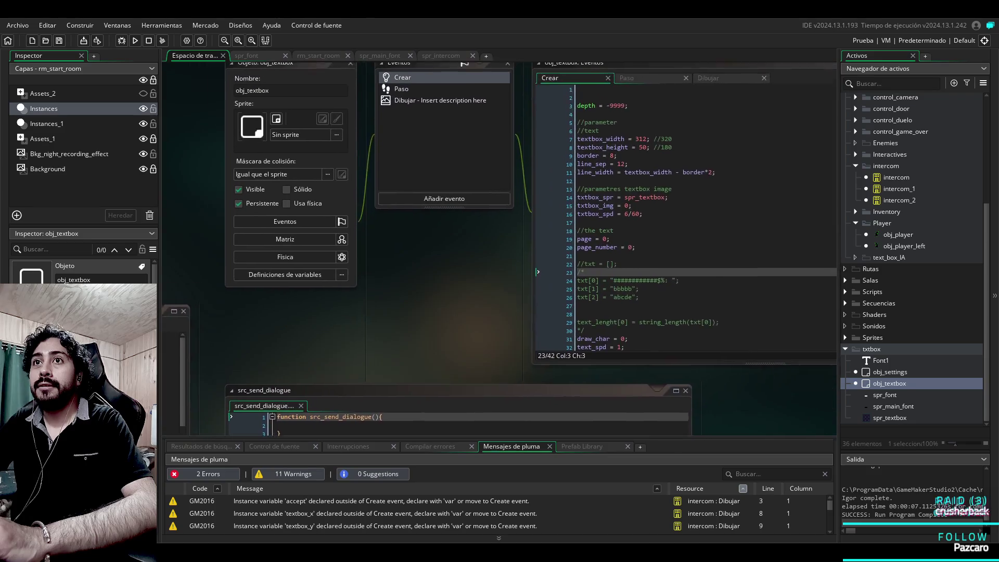
scroll(676, 234, "down", 4)
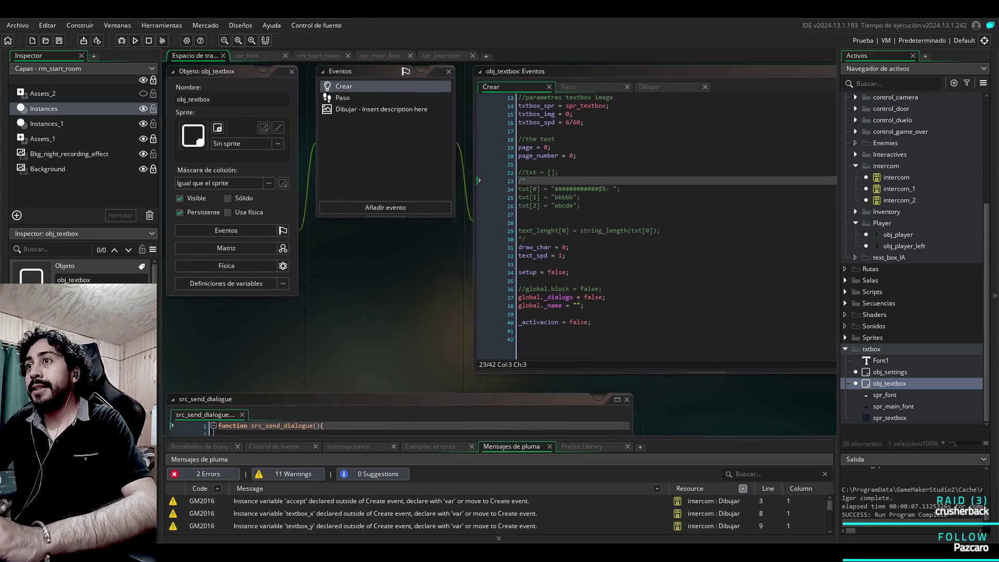
left_click(520, 336)
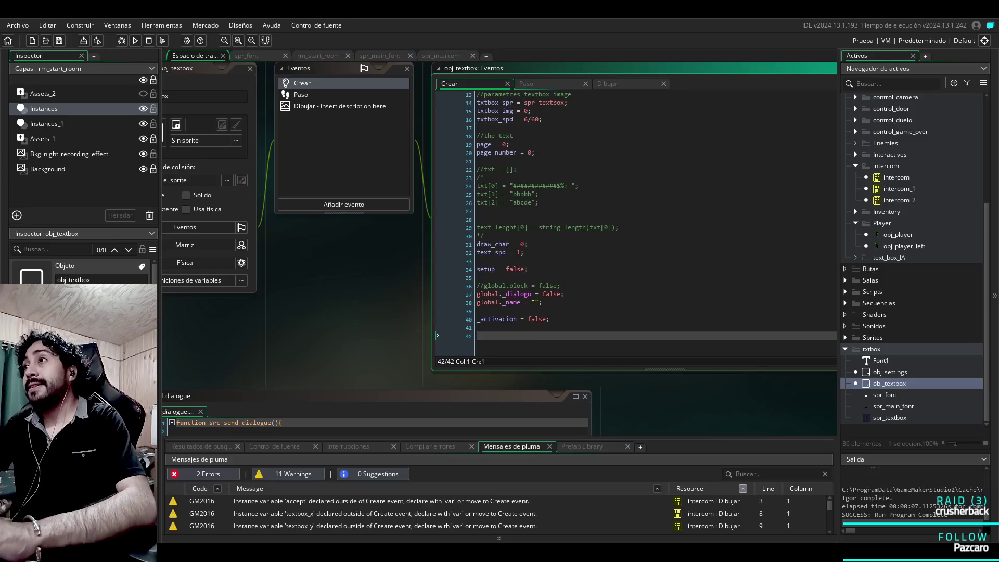
Step: Reopen obj_textbox's Draw event and scroll to the instance_destroy() call on line 63
left_click(896, 189)
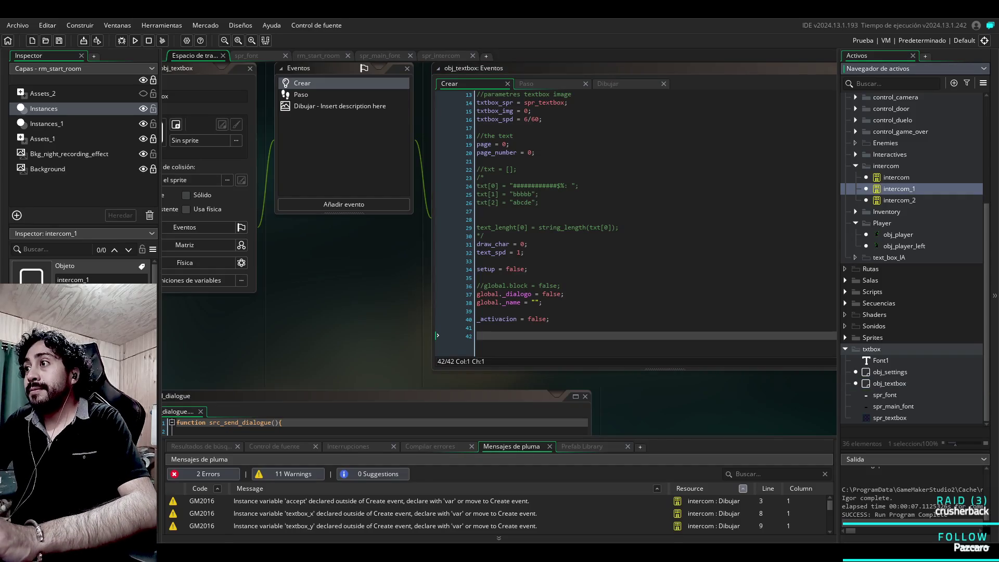
double_click(889, 384)
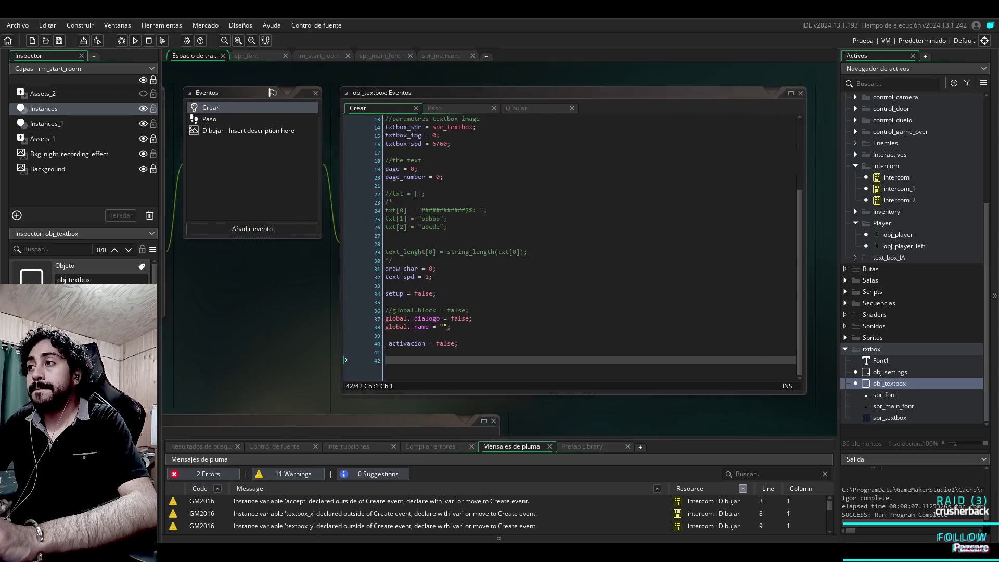
left_click(208, 117)
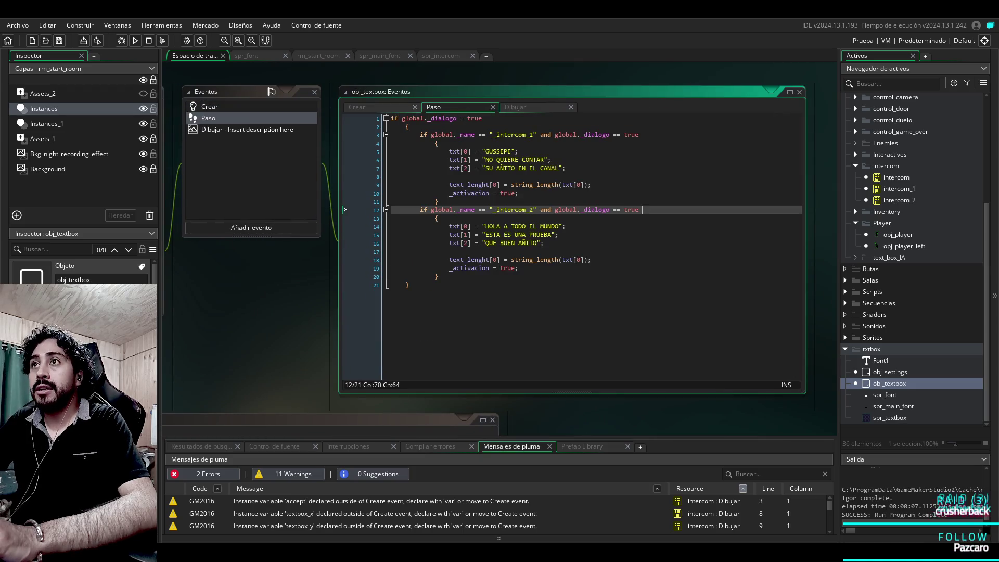
left_click(247, 129)
scroll(572, 250, "down", 15)
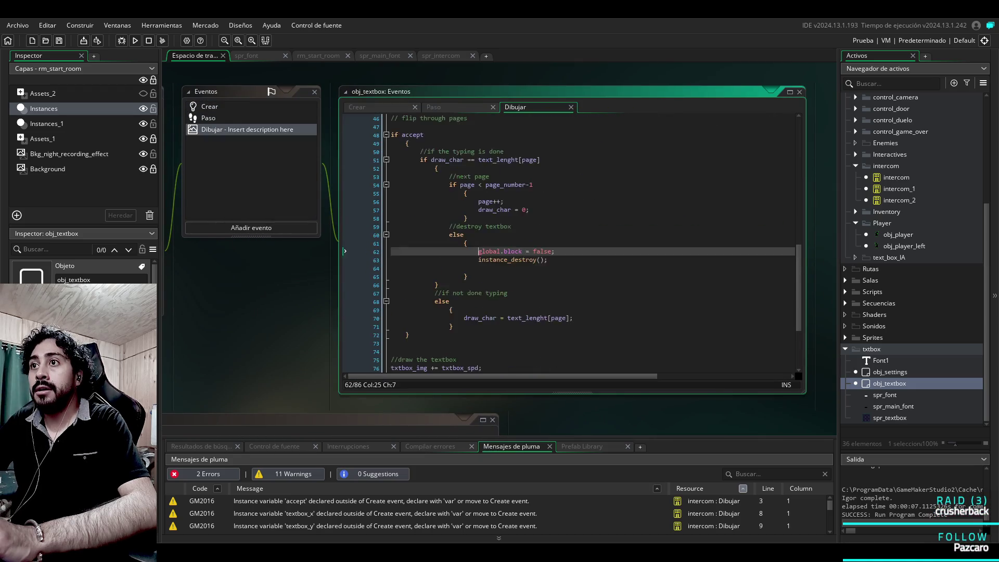
scroll(573, 249, "down", 2)
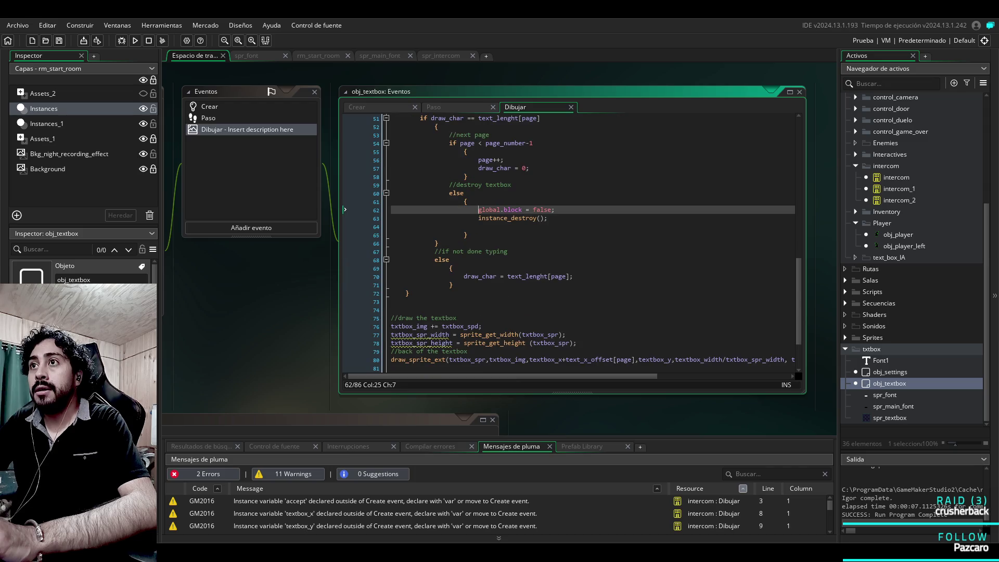
left_click(540, 218)
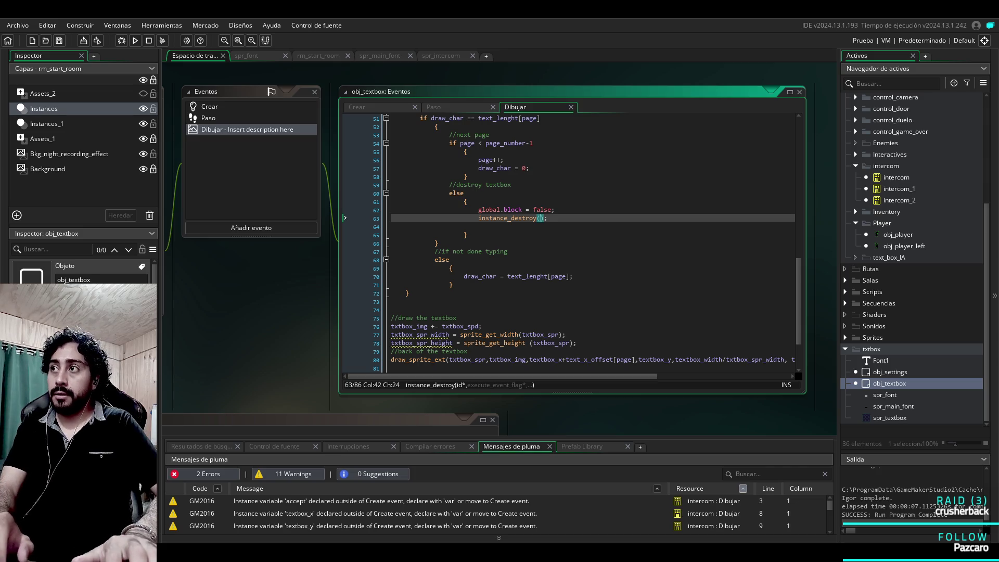
Step: Leave instance_destroy() empty in the Draw code and move to empty line 42 of obj_textbox's Create event
type("_")
type("obj")
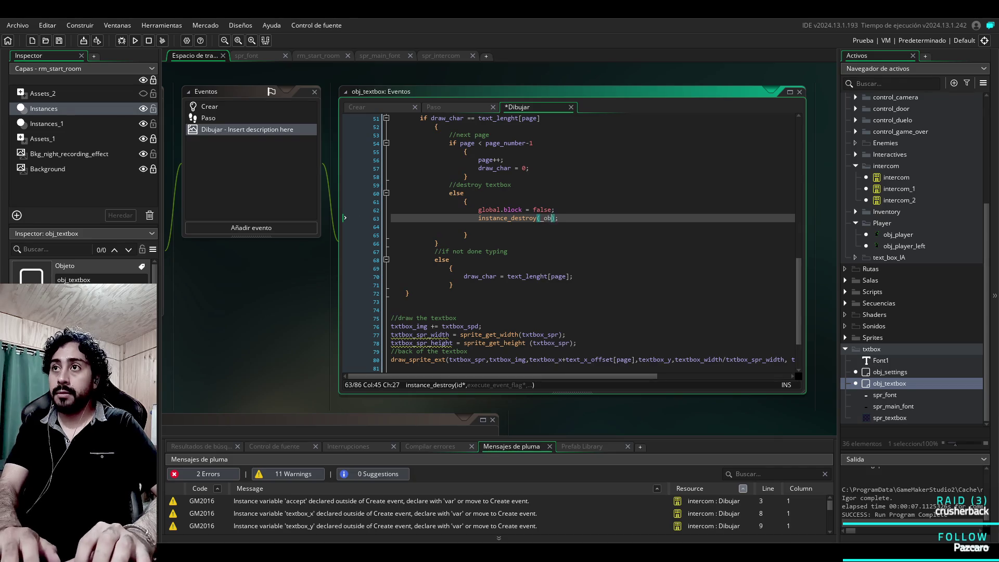
key("BackSpace")
key("BackSpace")
key("BackSpace")
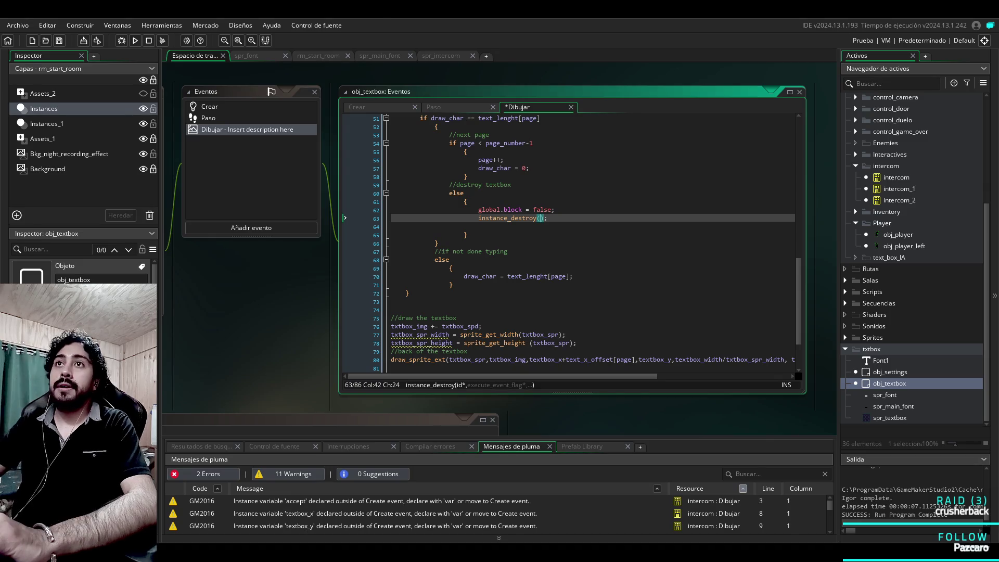
left_click(210, 107)
left_click(385, 359)
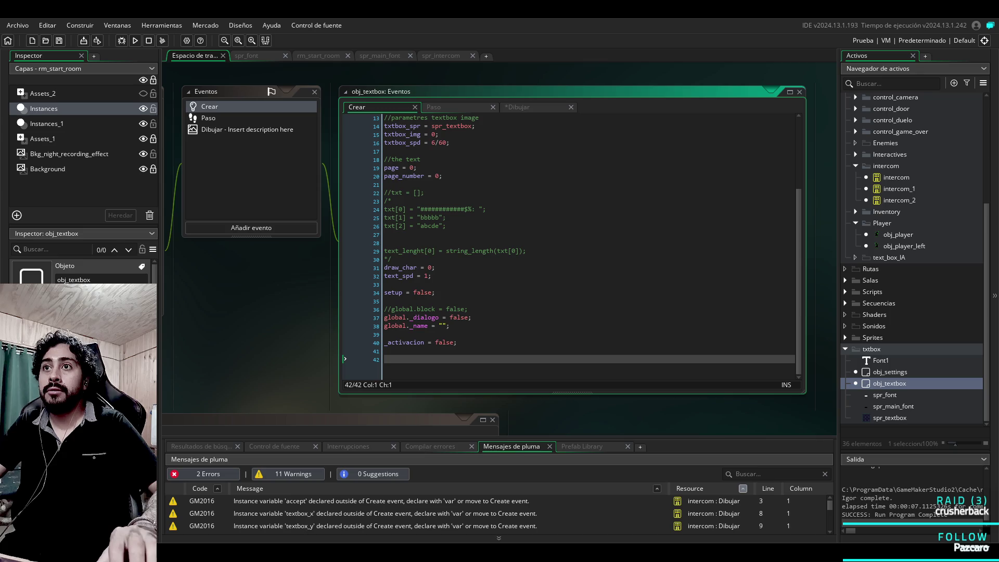
Step: Add the comment '//Pasa variable de creacio' and _id_instancia = 0 to obj_textbox's Create code, then open intercom_1
type("#")
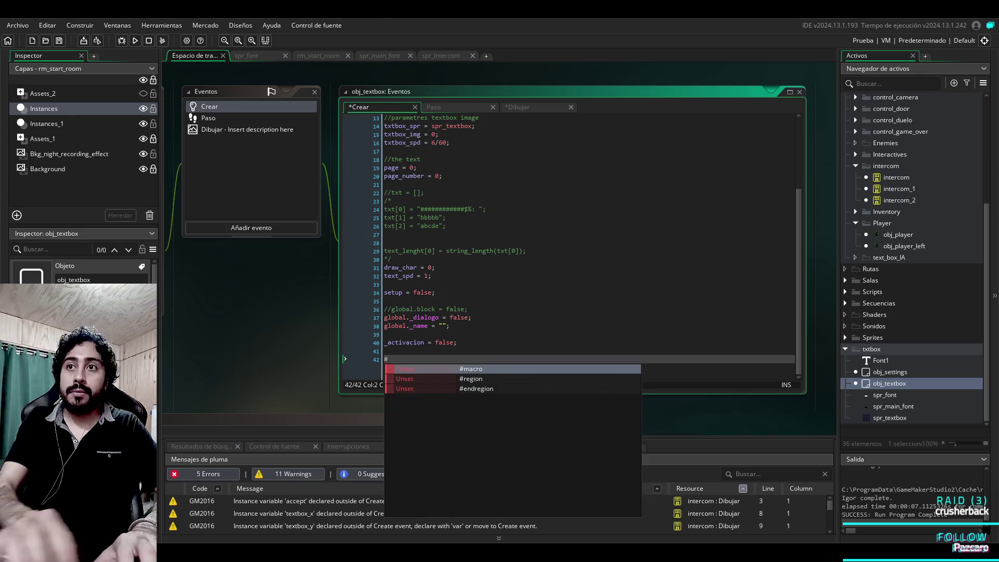
key("BackSpace")
type("//")
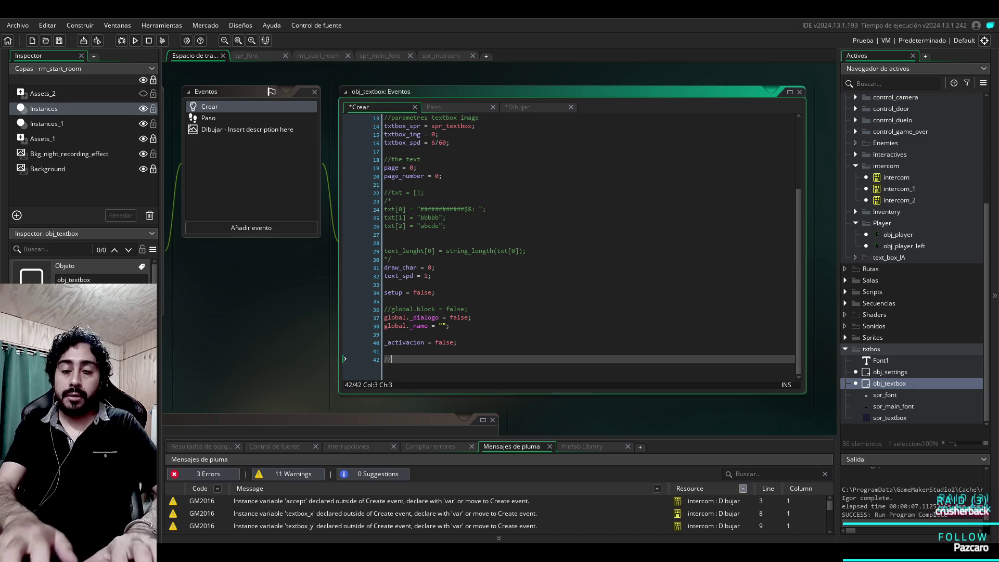
type("Pasa var")
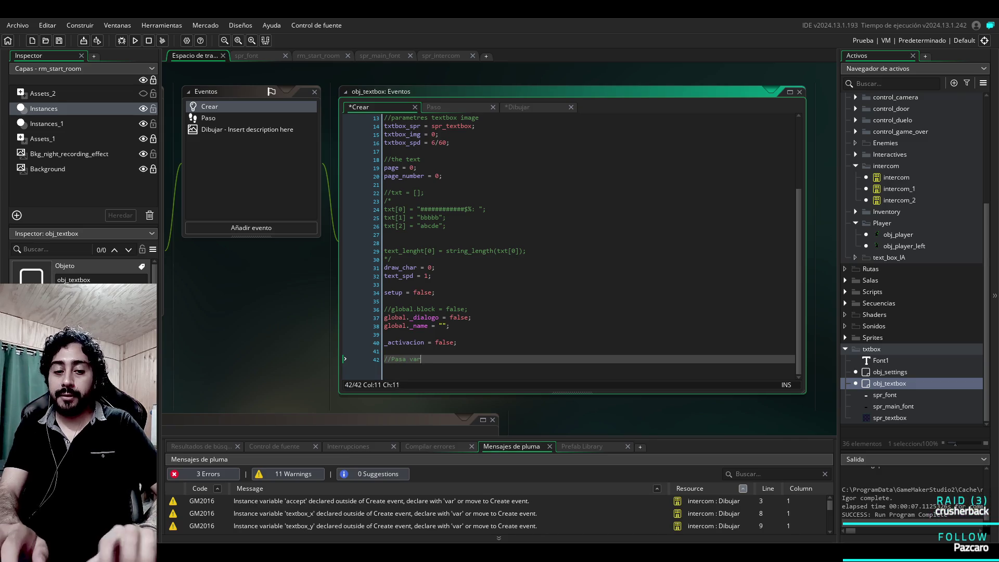
type("iable de creacion")
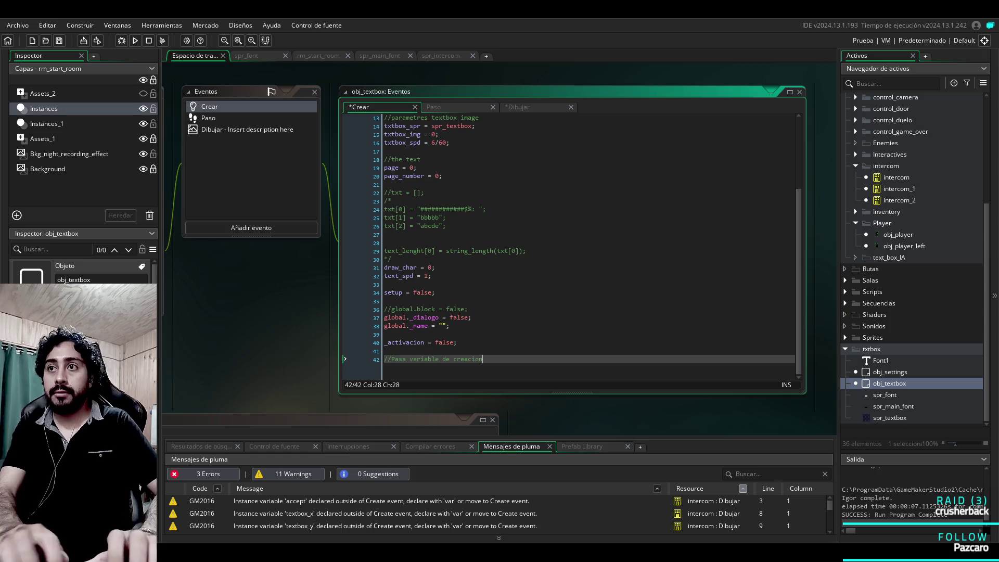
key("Return")
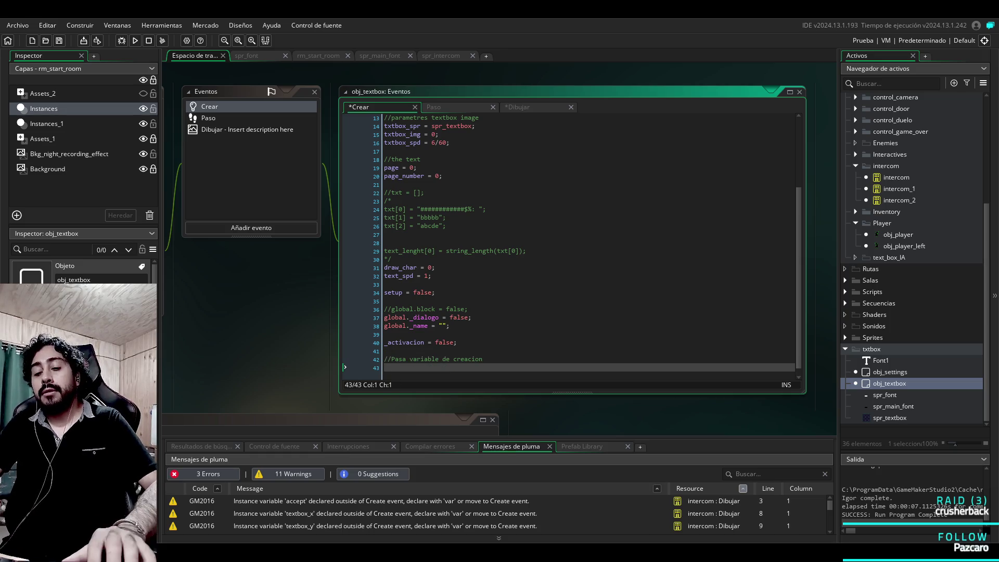
type("_ID")
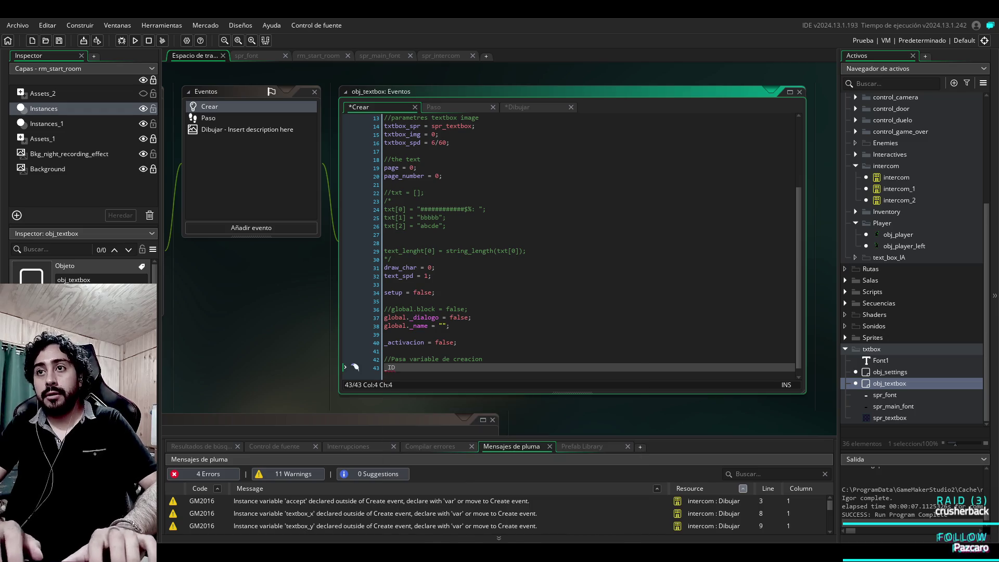
key("BackSpace")
key("BackSpace")
type("id_")
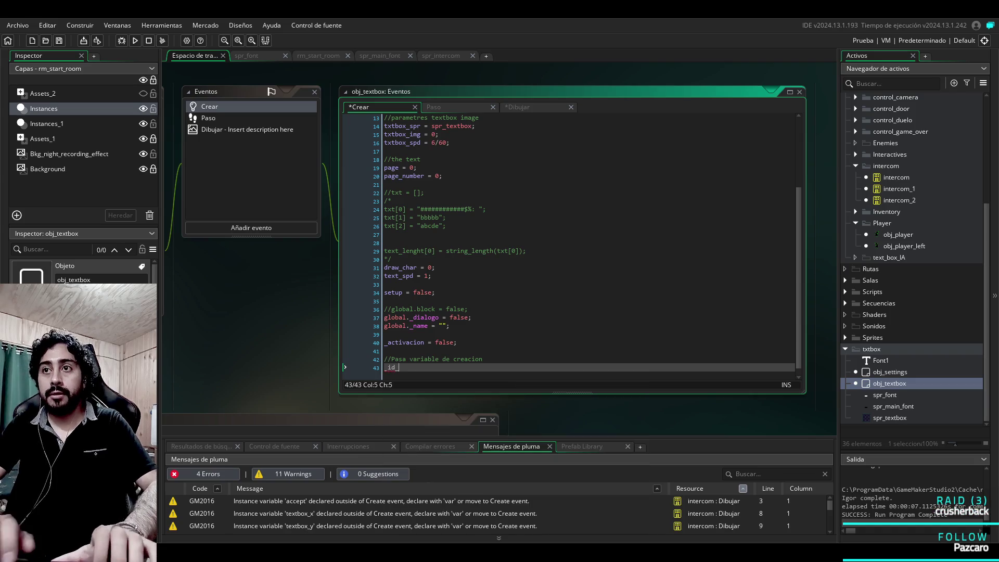
type("instancia =")
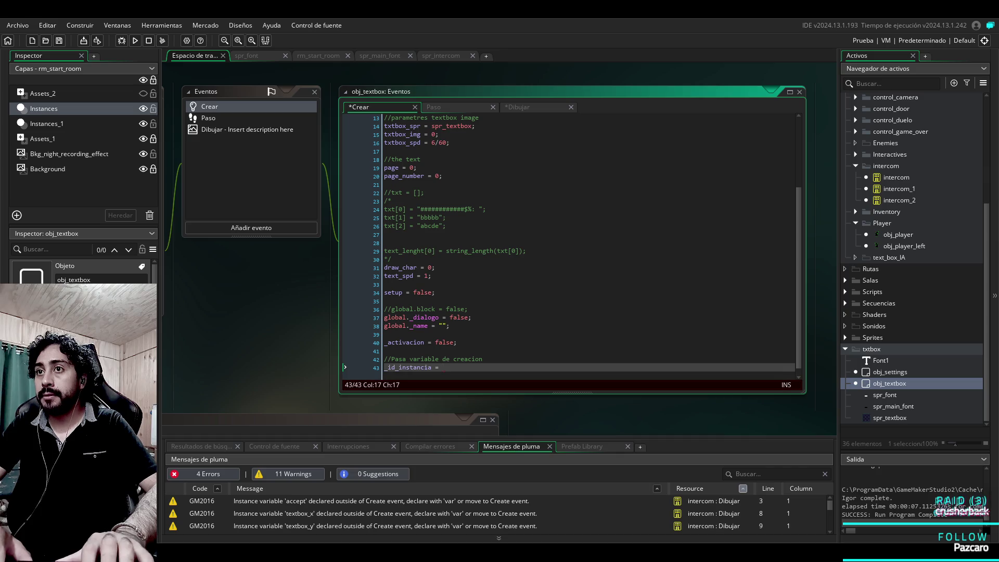
type("0;")
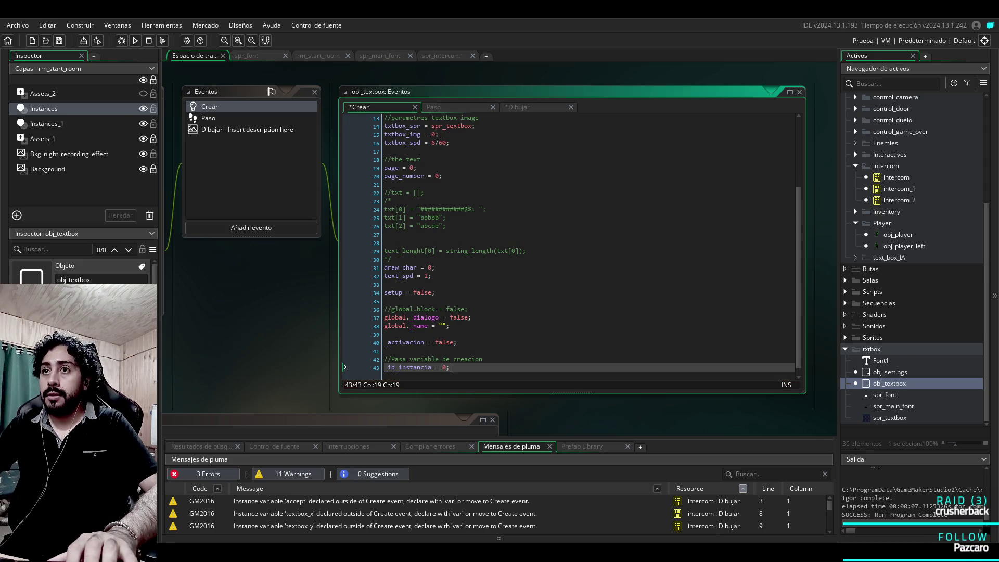
double_click(896, 188)
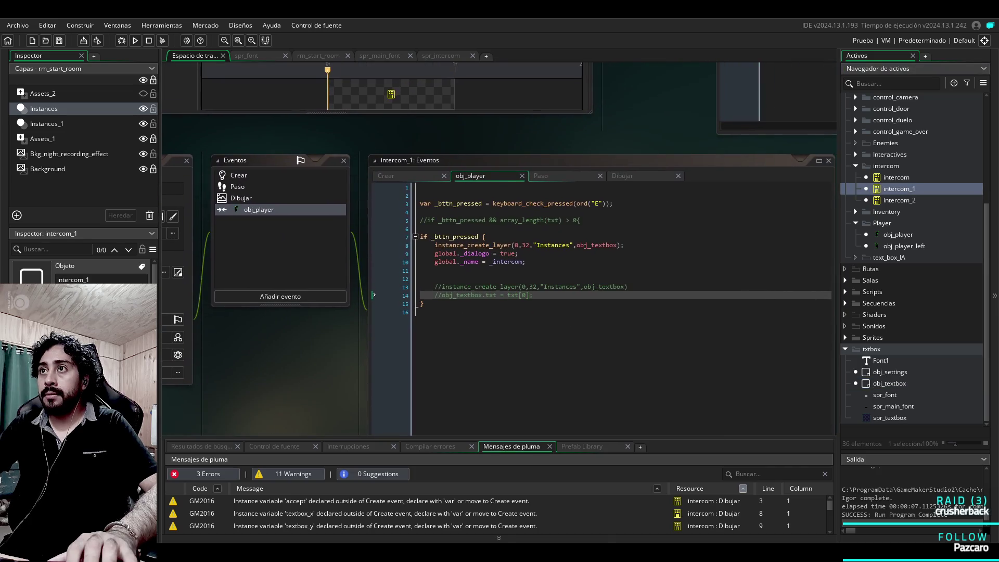
Step: Start a new obj_textbox line in intercom_2's player-collision code, checking the _id_instancia name in Create
left_click(427, 270)
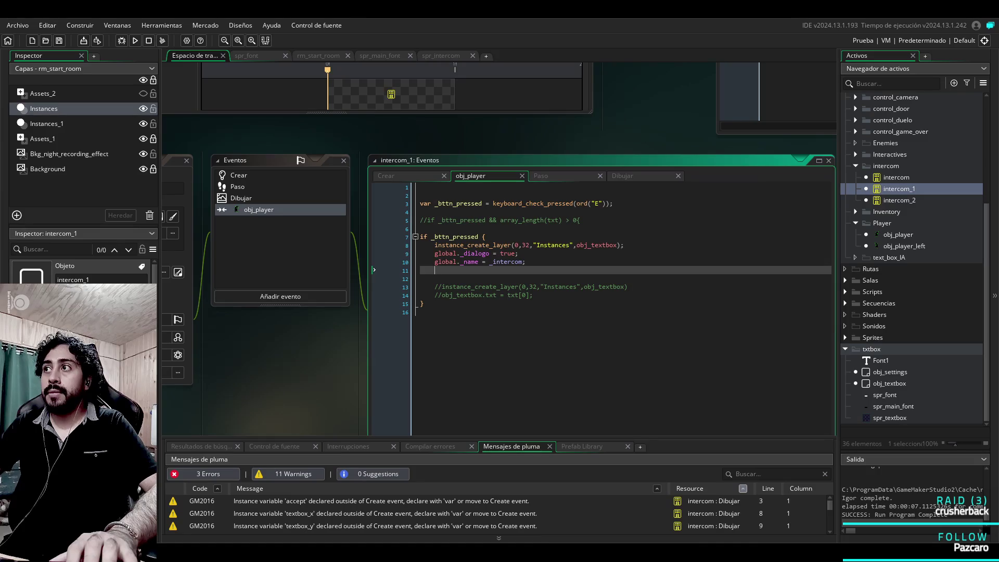
double_click(899, 200)
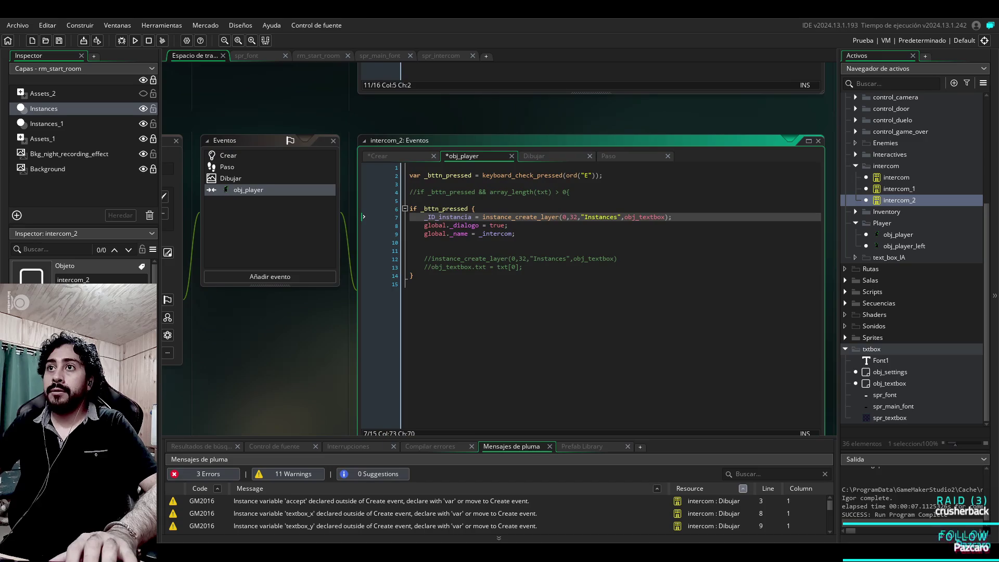
key("Return")
type("obj_")
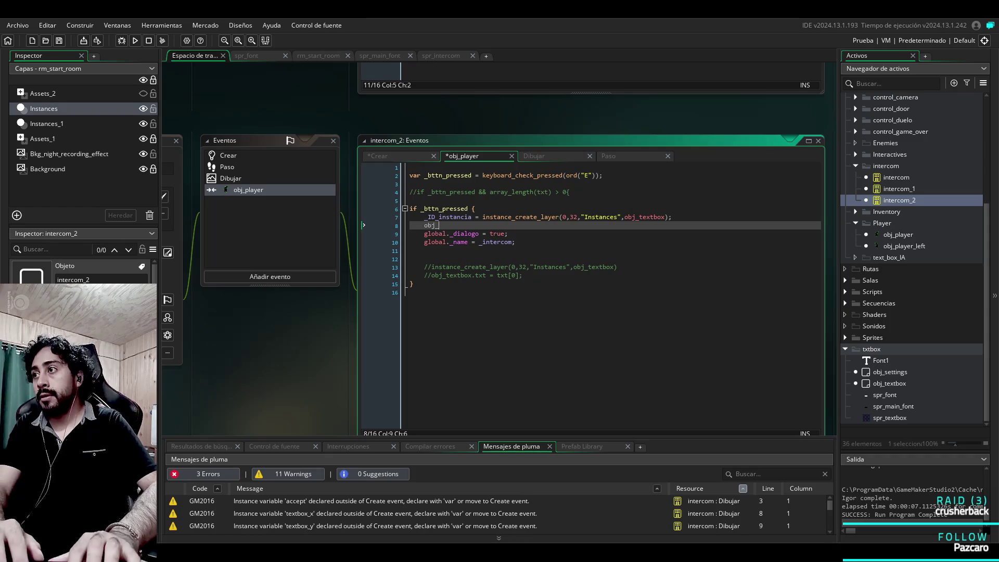
type("te")
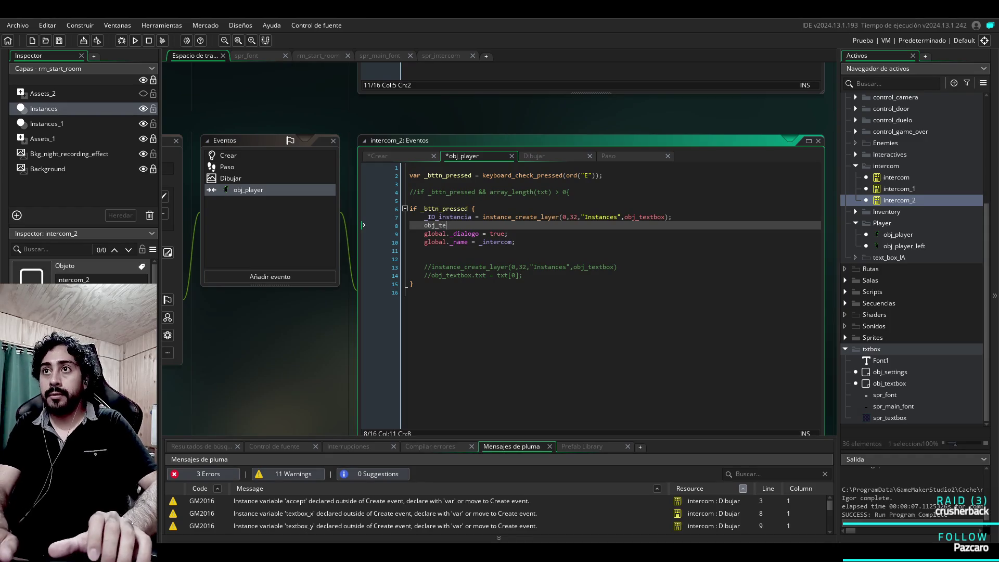
type("xtbo")
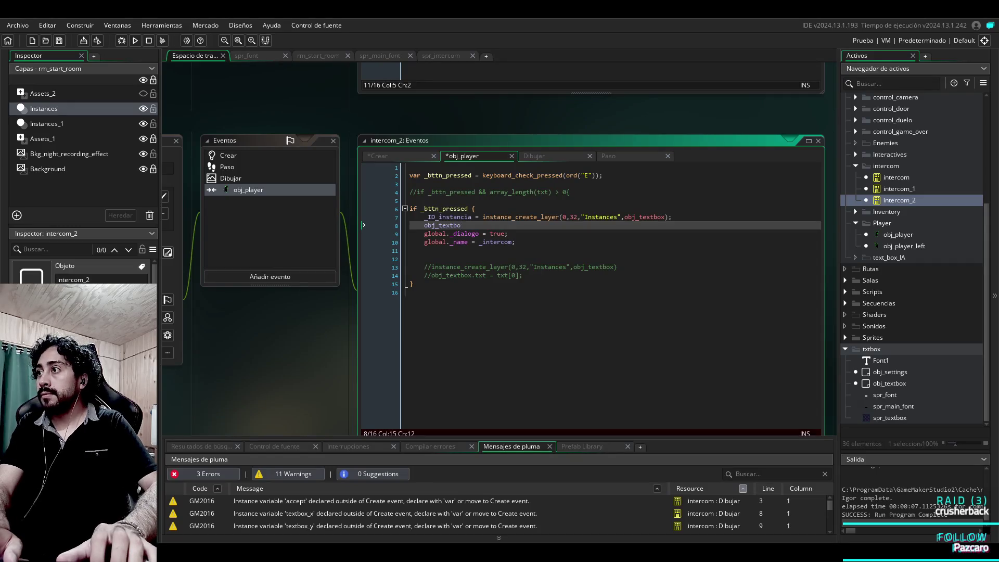
type("x")
key("BackSpace")
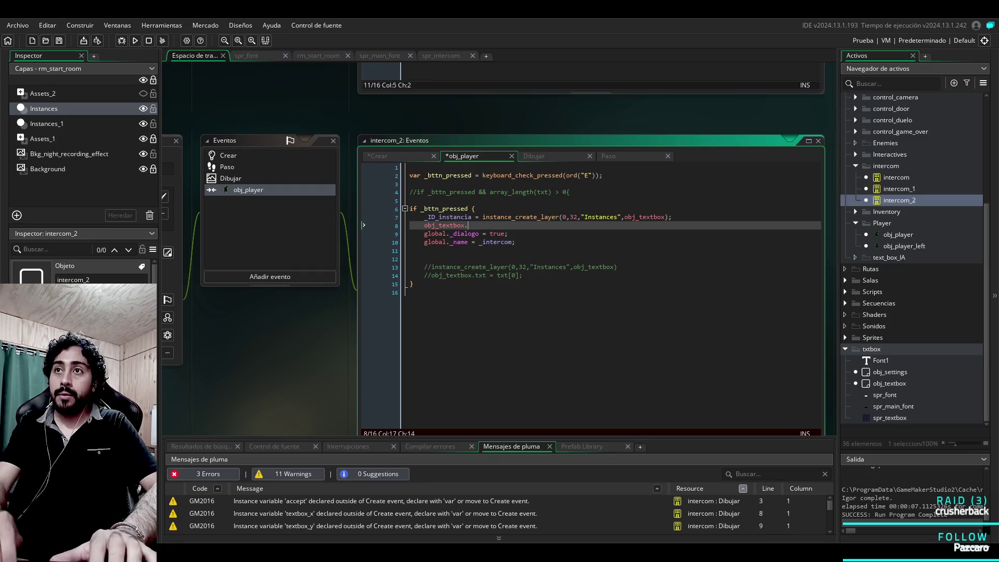
type("id")
key("BackSpace")
key("BackSpace")
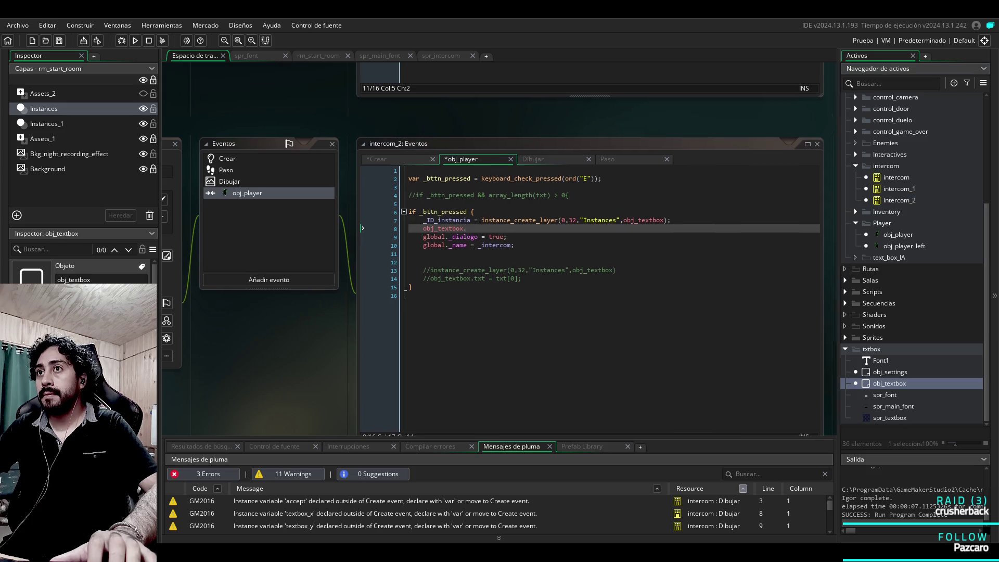
key("F12")
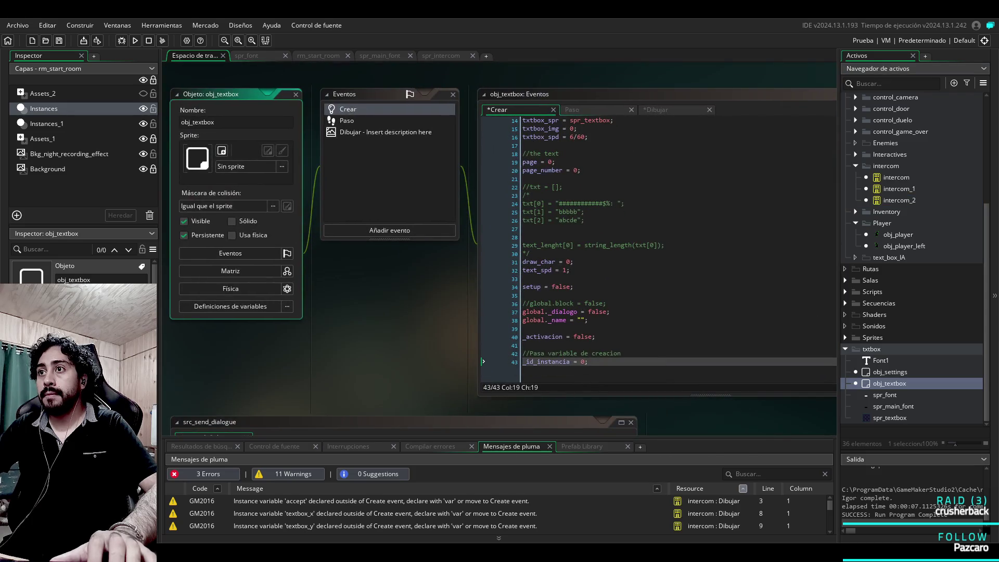
double_click(546, 362)
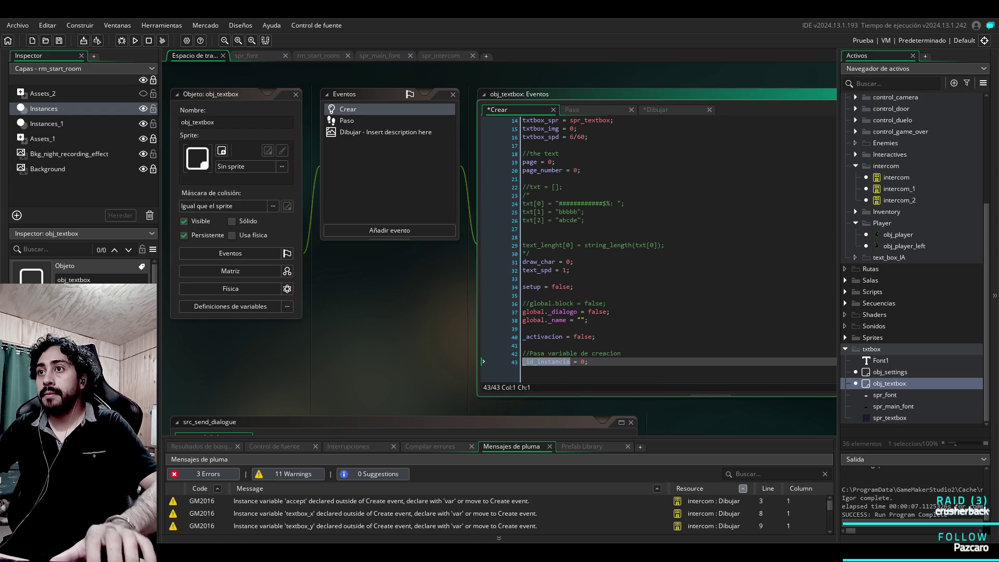
left_click(896, 201)
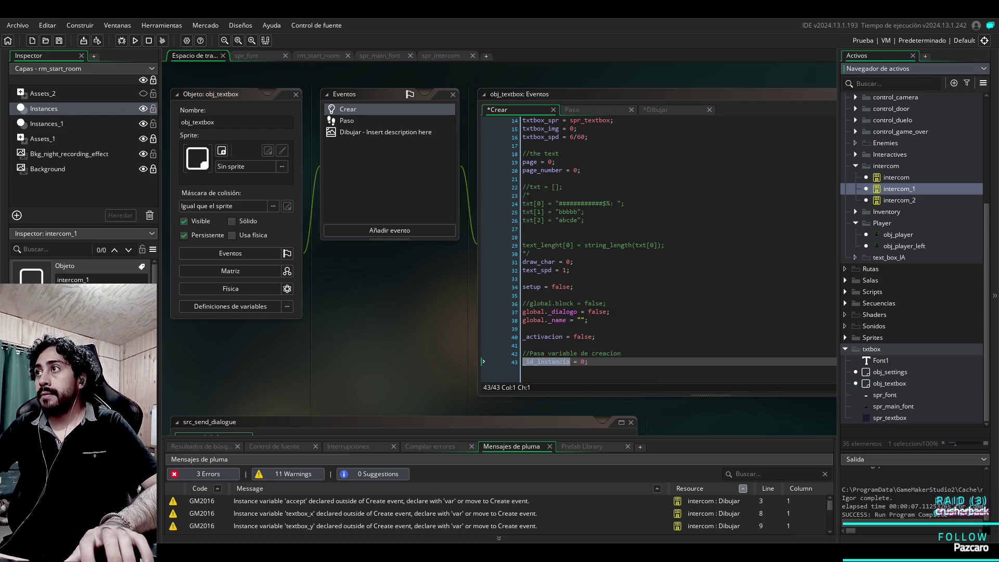
double_click(896, 200)
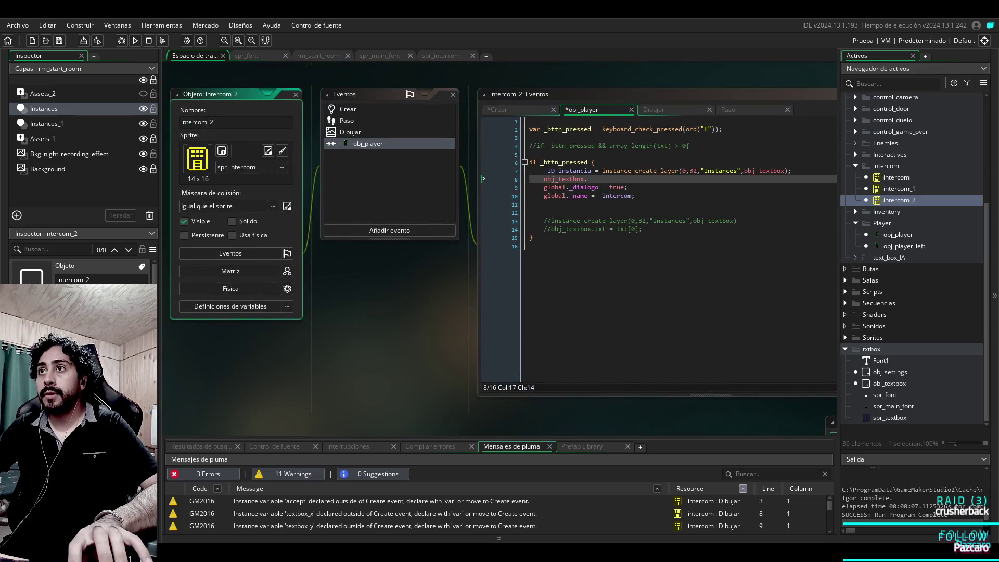
Step: Complete line 8 as obj_textbox._id_instancia = _ID_instancia and test-run the game
key("BackSpace")
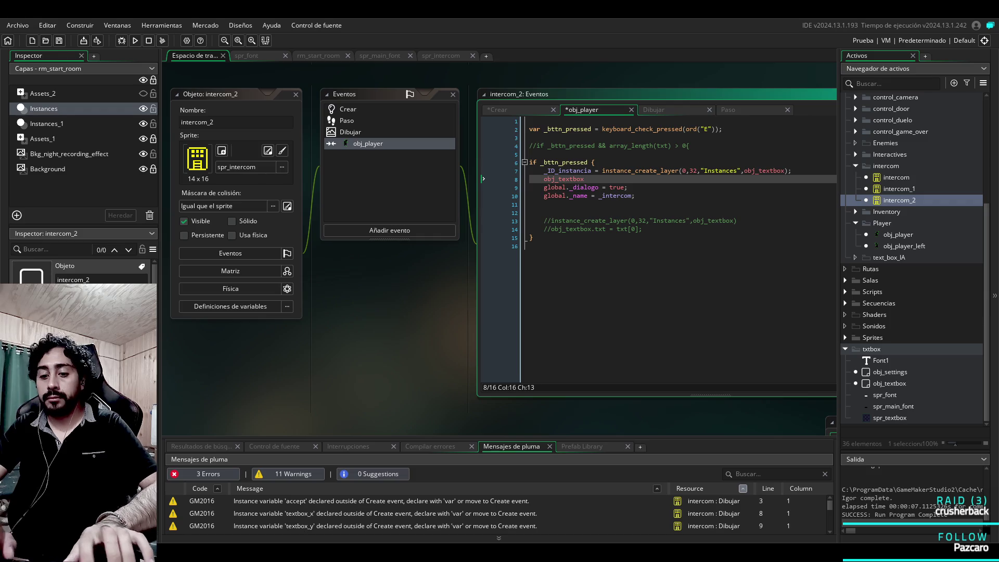
type("._id_instancia =")
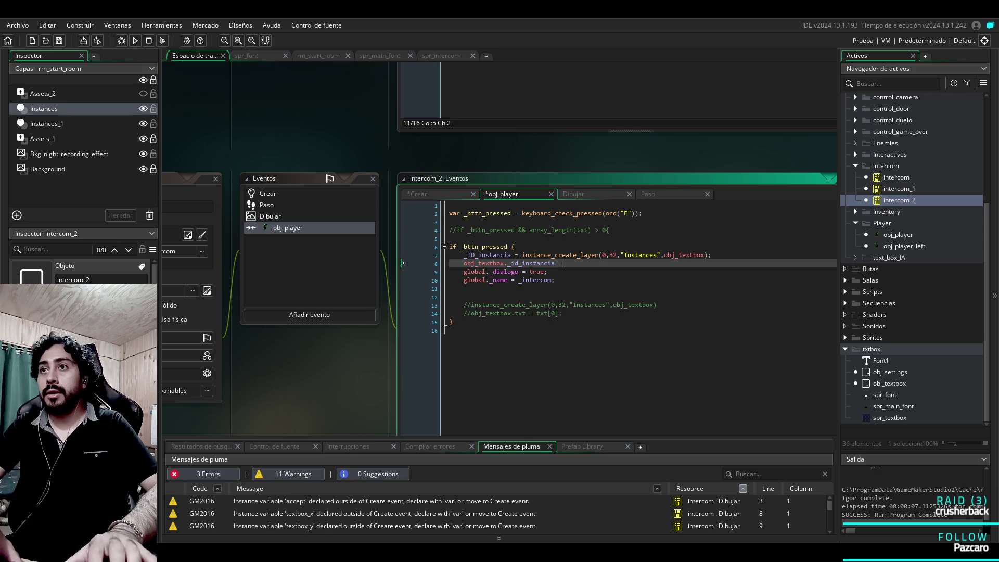
type("_")
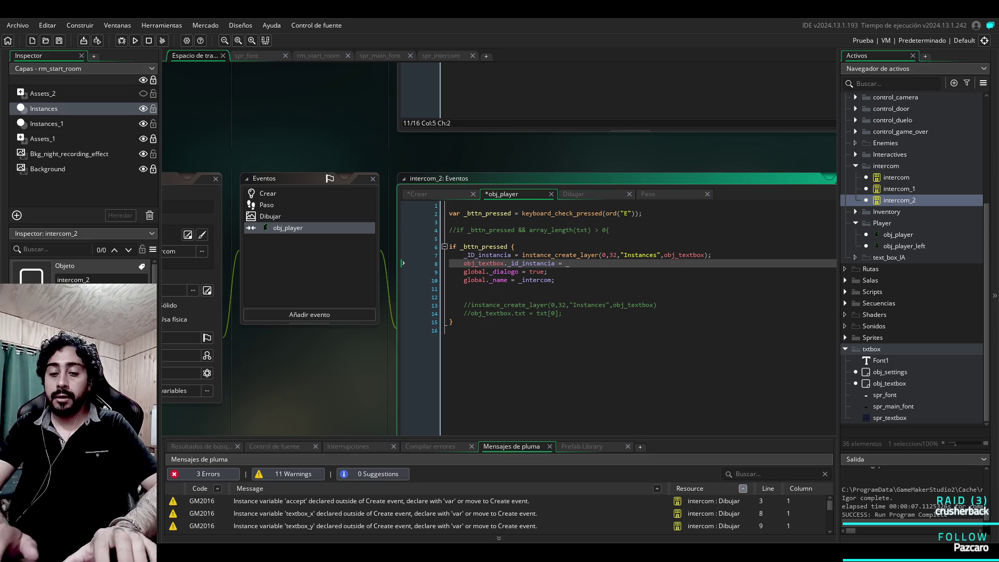
type("ID_instancia;")
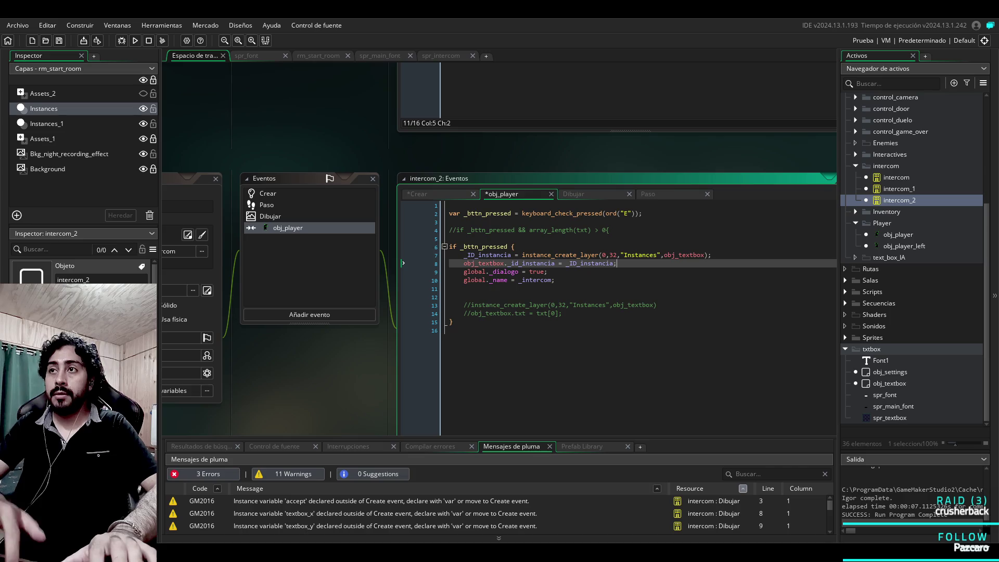
key("F5")
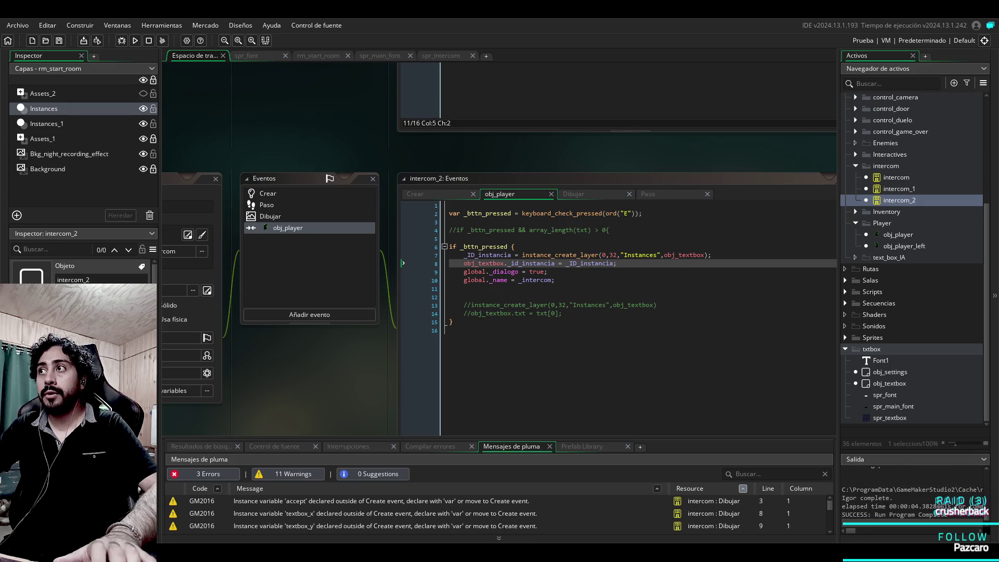
left_click(463, 288)
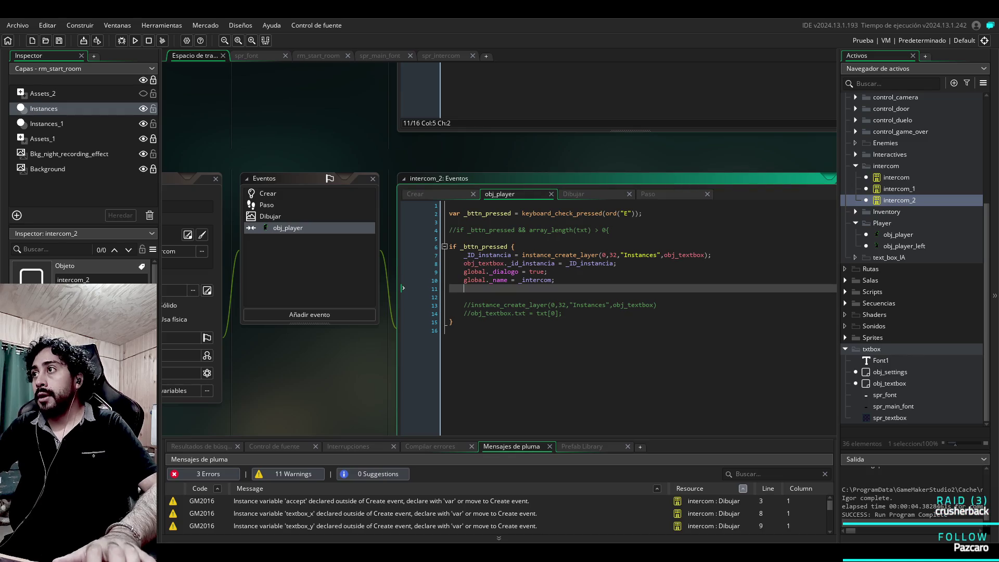
Step: Copy _id_instancia from the Create code into instance_destroy() in obj_textbox's Draw event
middle_click(531, 263)
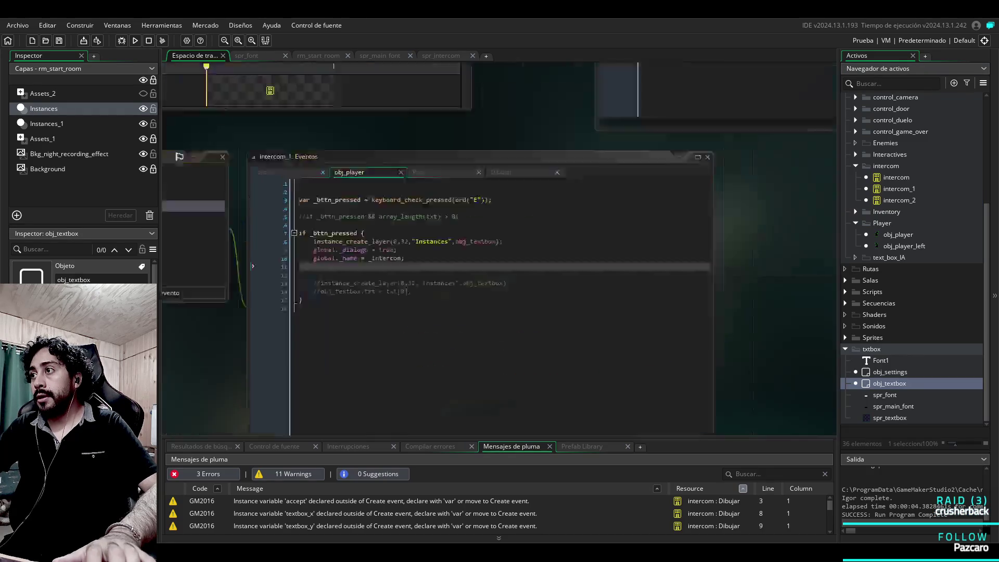
left_click(386, 132)
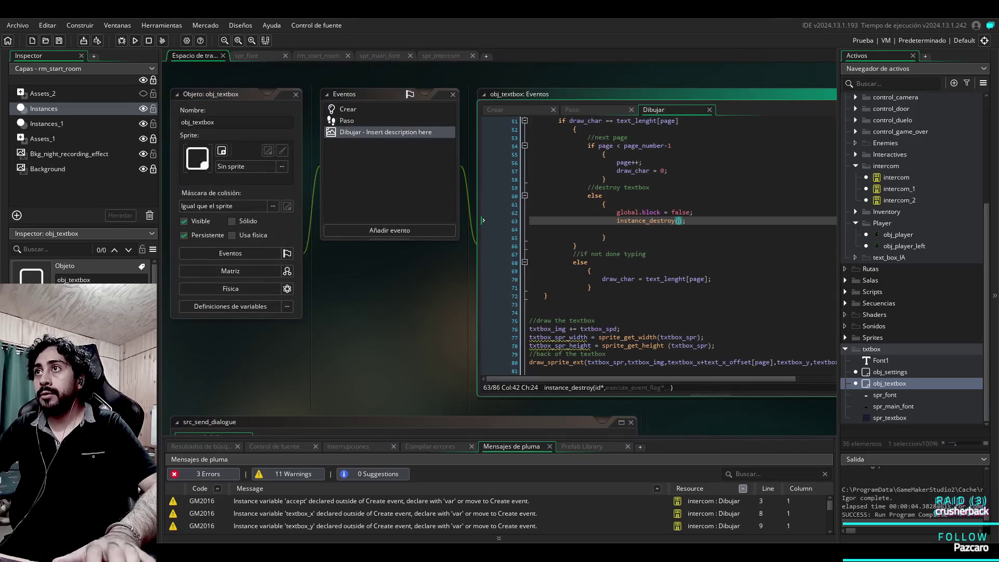
left_click(174, 169)
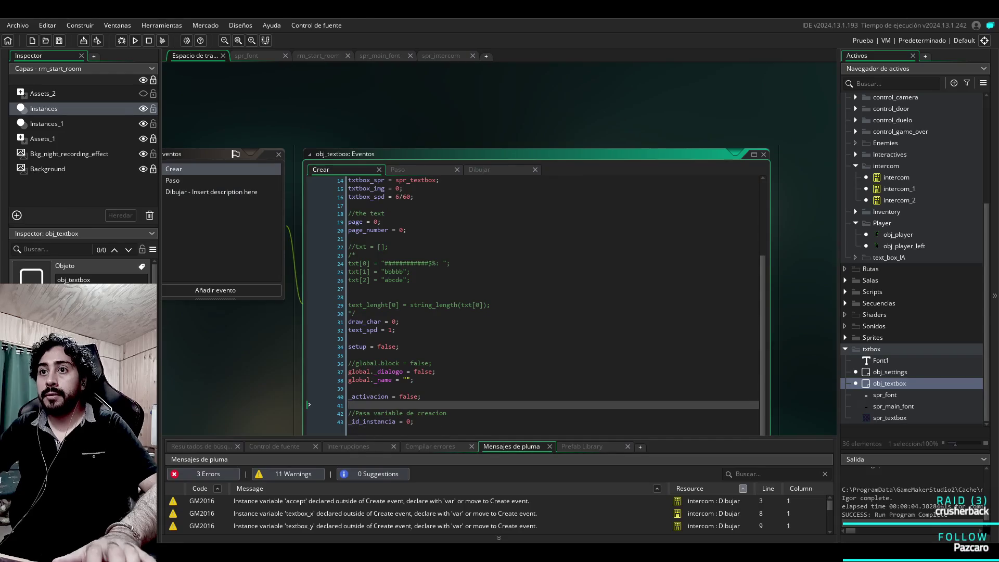
double_click(393, 421)
key("ctrl+c")
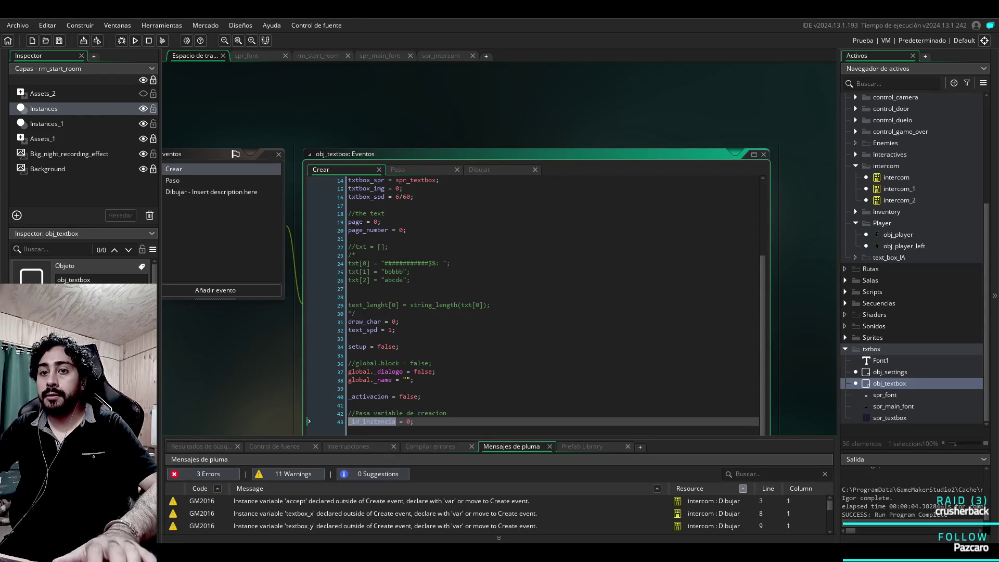
left_click(211, 191)
key("ctrl+v")
Step: Run the game to test the change, then reopen intercom_2's player-collision code
key("F5")
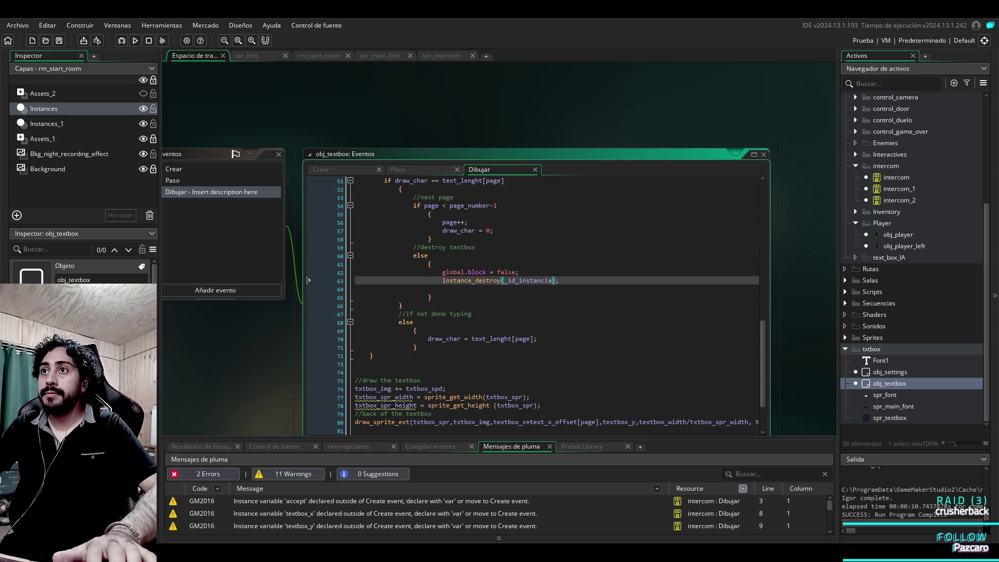
scroll(531, 305, "up", 15)
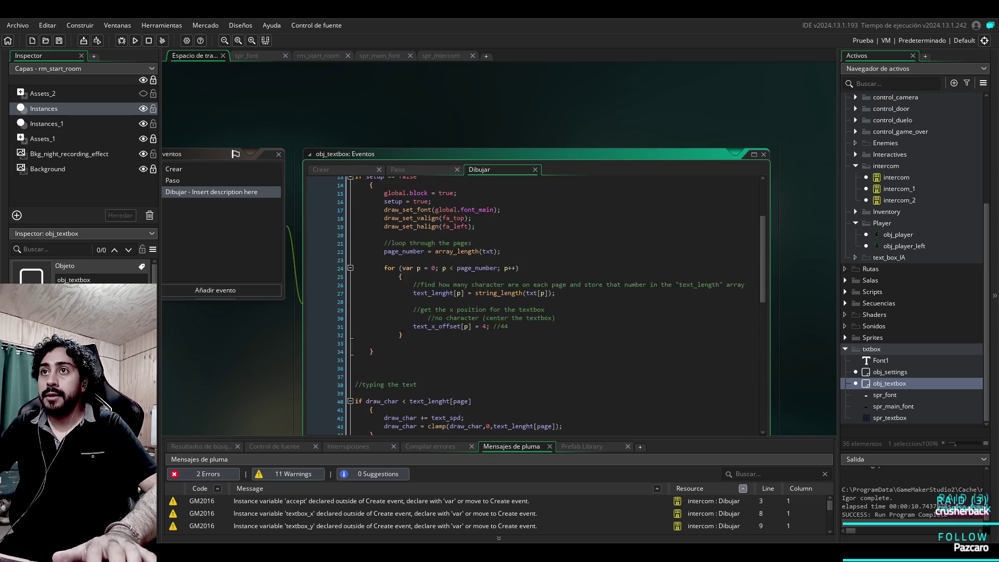
scroll(565, 234, "down", 10)
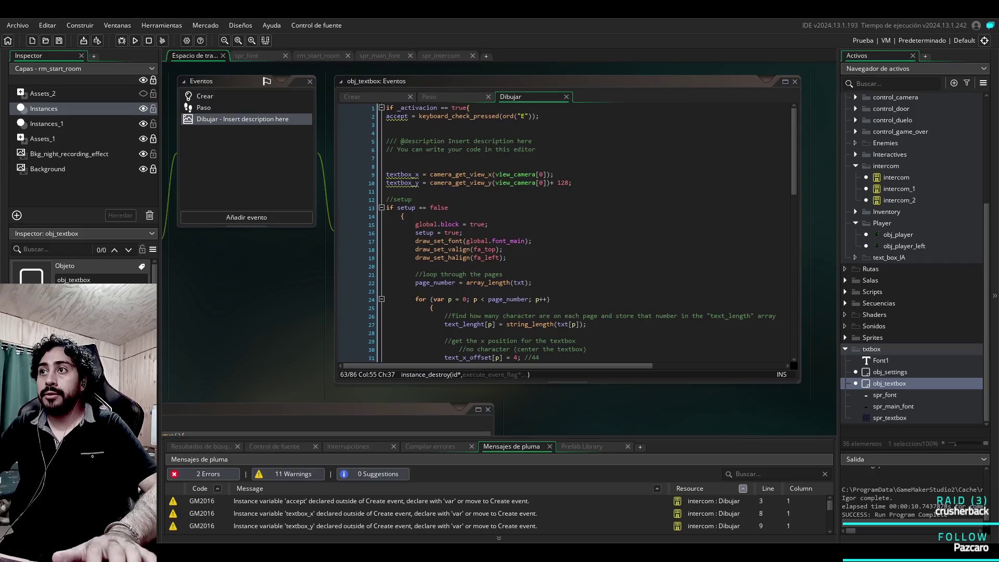
scroll(565, 234, "down", 5)
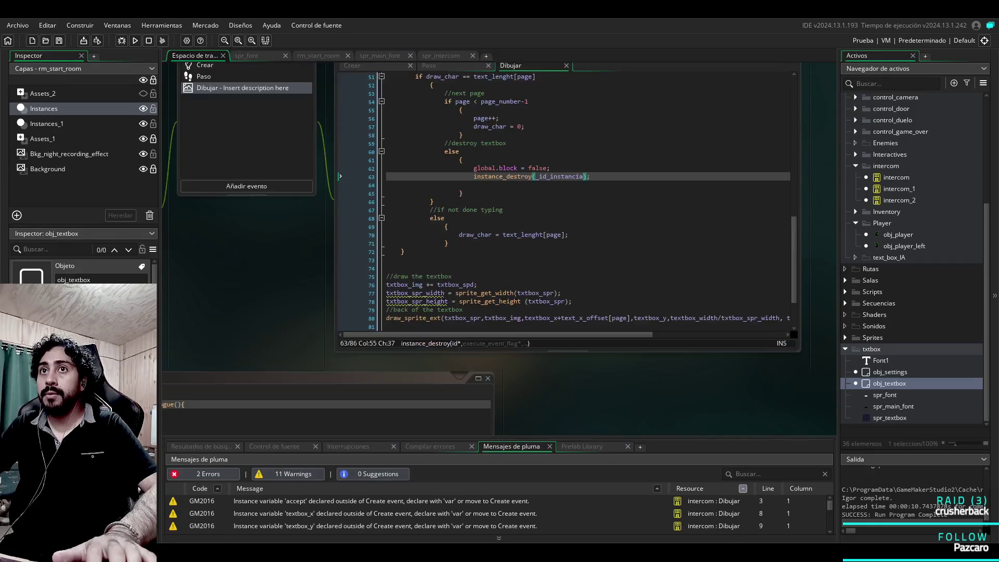
scroll(500, 250, "up", 5)
scroll(500, 250, "right", 5)
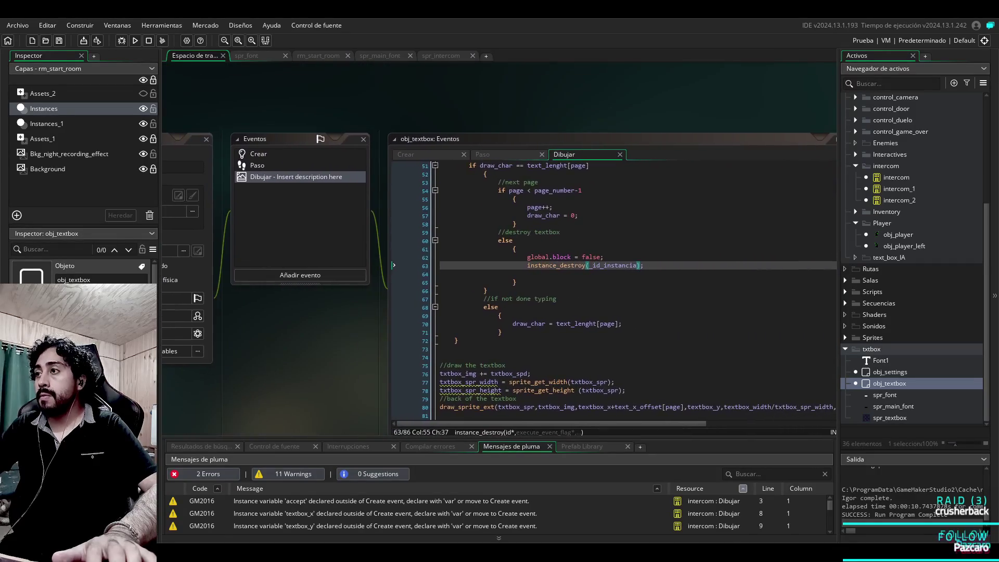
scroll(500, 250, "left", 5)
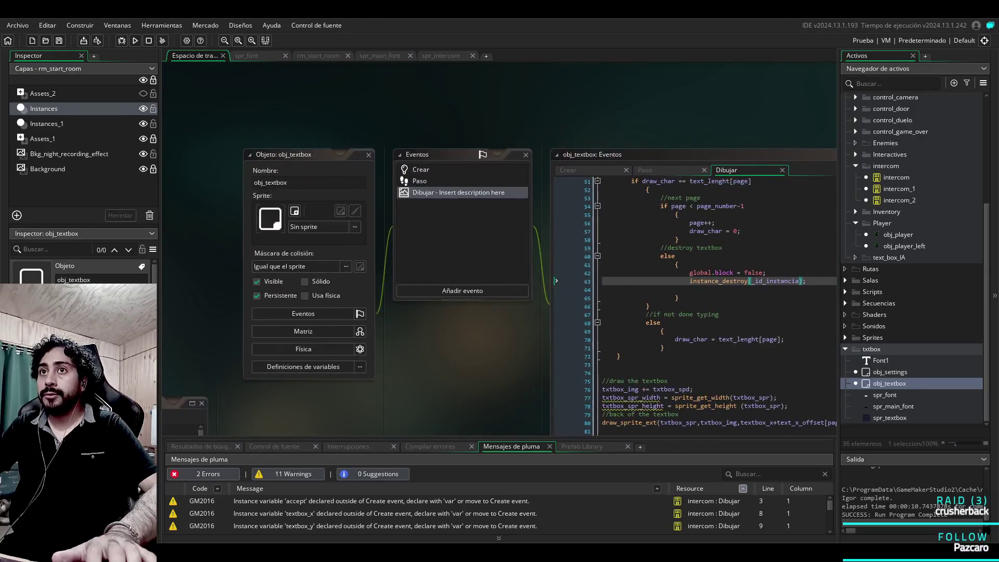
scroll(692, 302, "up", 1)
scroll(499, 249, "right", 4)
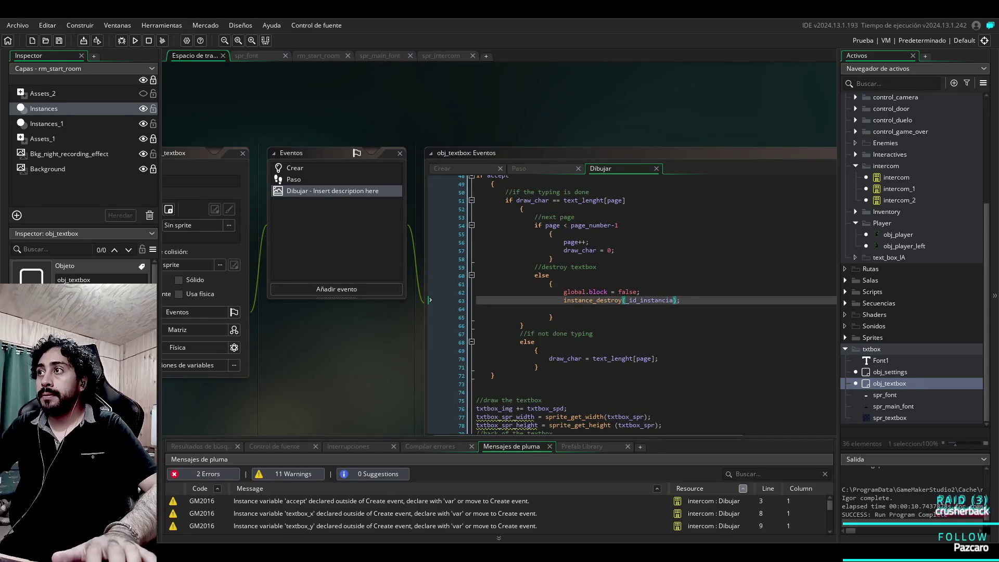
double_click(896, 200)
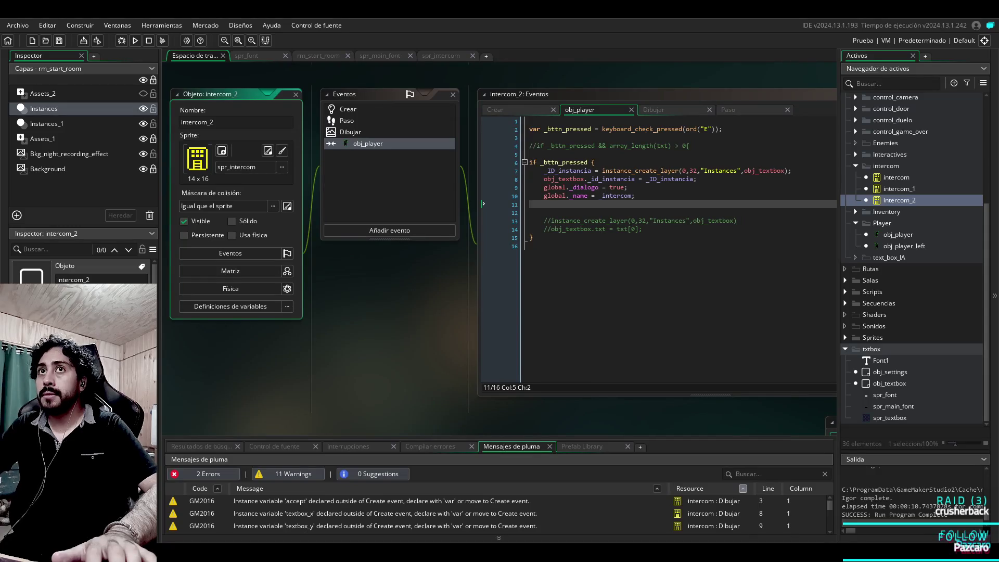
Step: Run the game, then copy intercom_2's line 8 statement obj_textbox._id_instancia = _ID_instancia
left_click(134, 40)
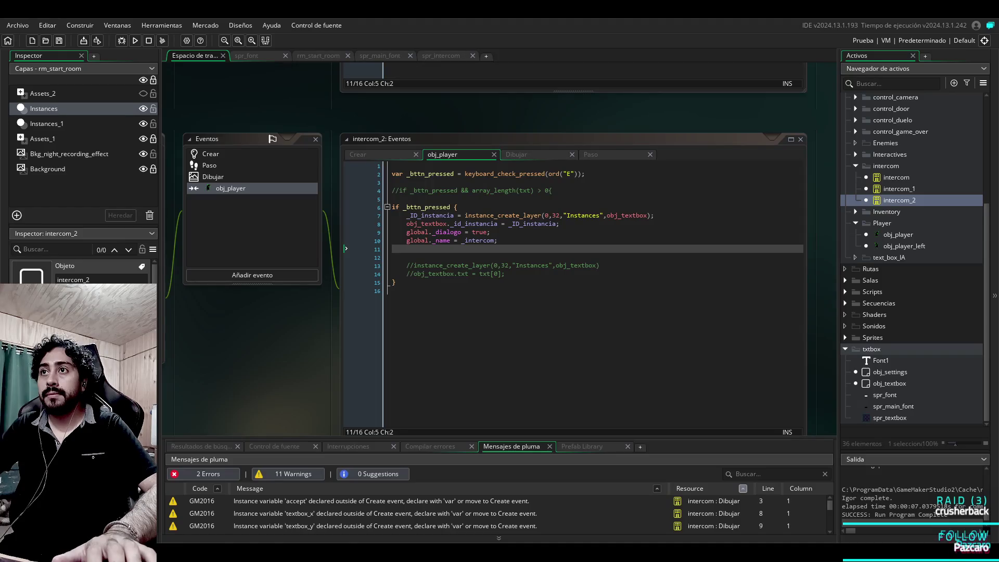
left_click(441, 224)
left_click(479, 224)
left_click(539, 224)
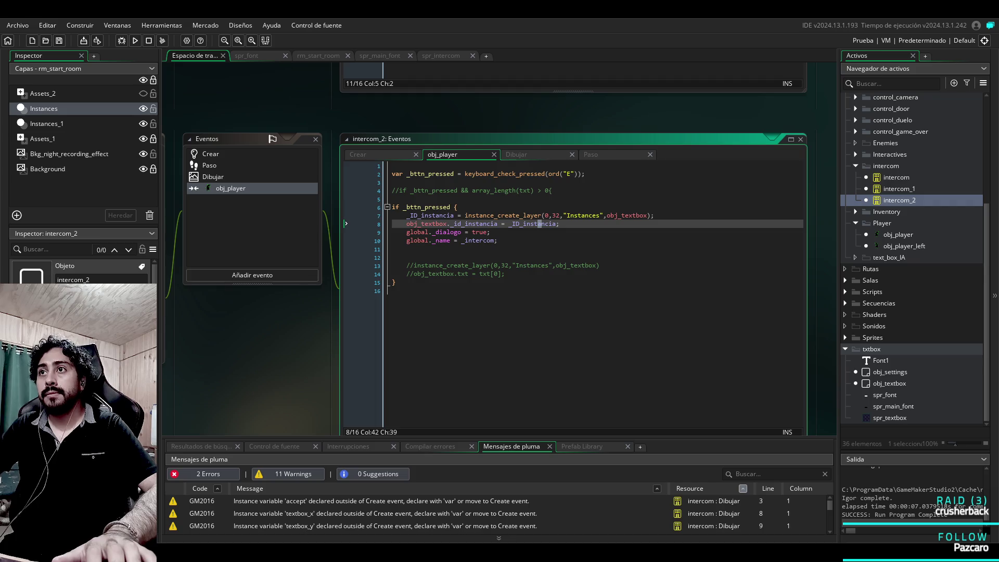
left_click(524, 224)
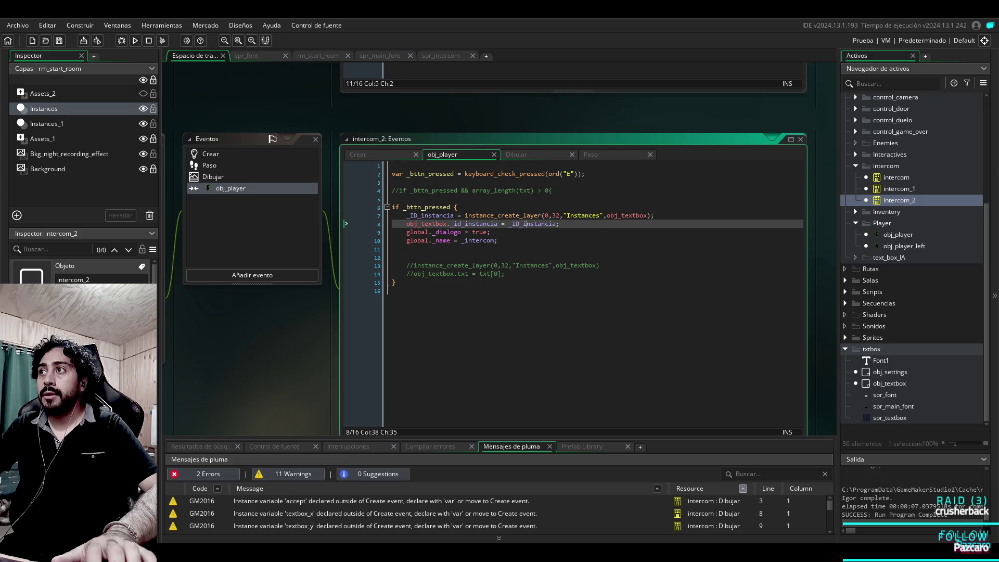
key("End")
key("shift+Home")
key("ctrl+c")
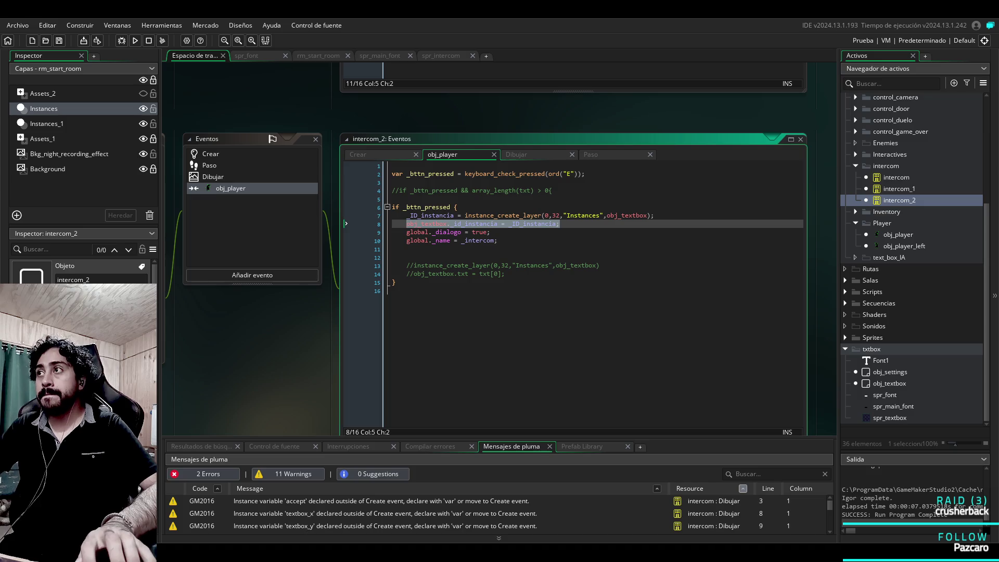
Step: Paste the statement below instance_create_layer in intercom_1's code and run the game
double_click(898, 189)
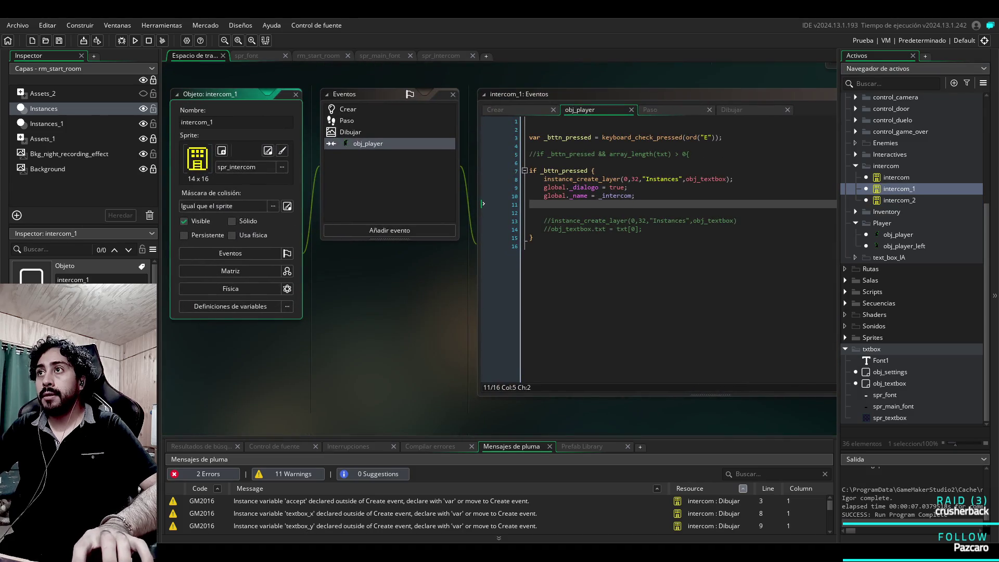
left_click(733, 179)
key("Return")
key("ctrl+v")
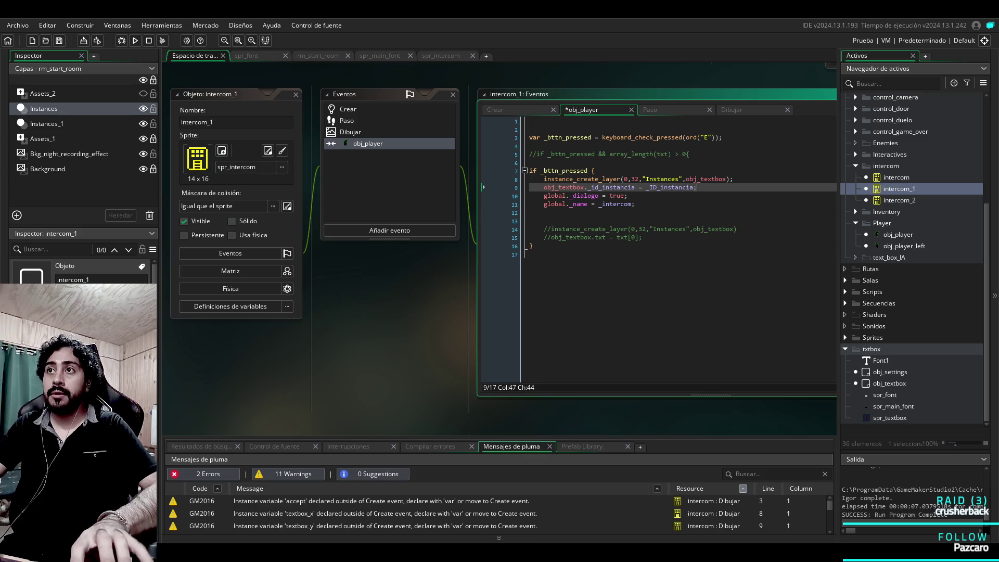
key("F5")
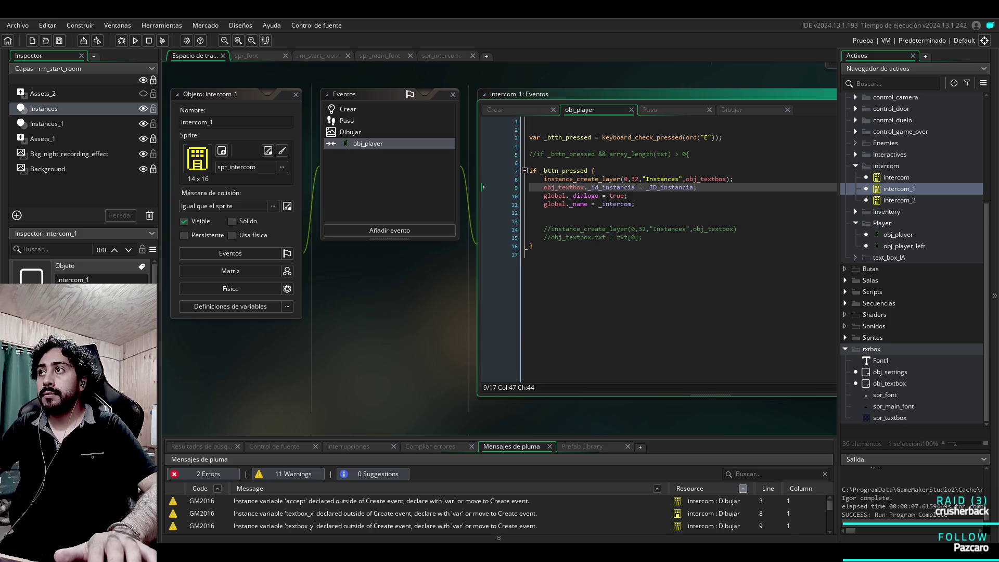
double_click(889, 383)
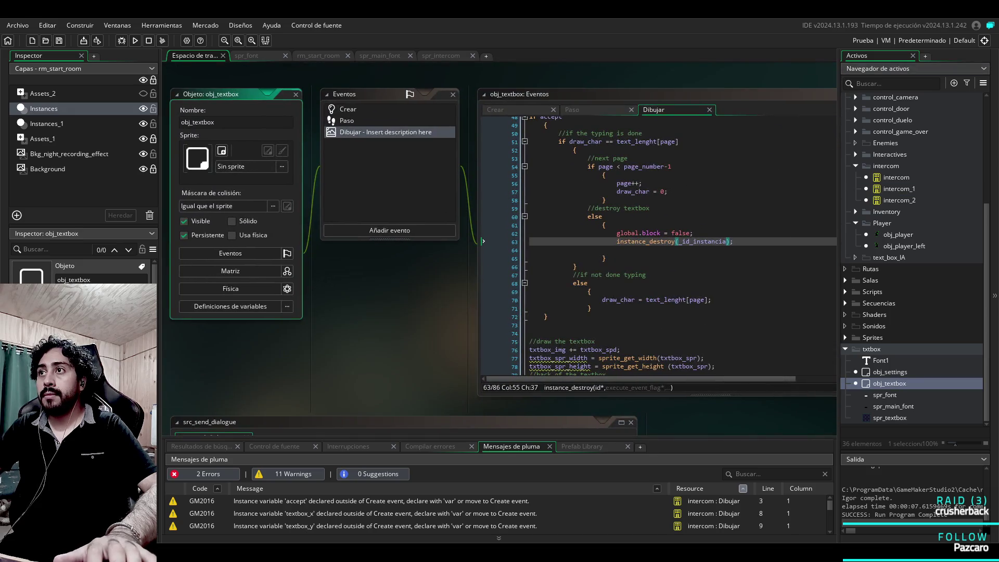
Step: Add an _id_instancia = 0 reset after instance_destroy in obj_textbox's Draw code and run the game
key("F12")
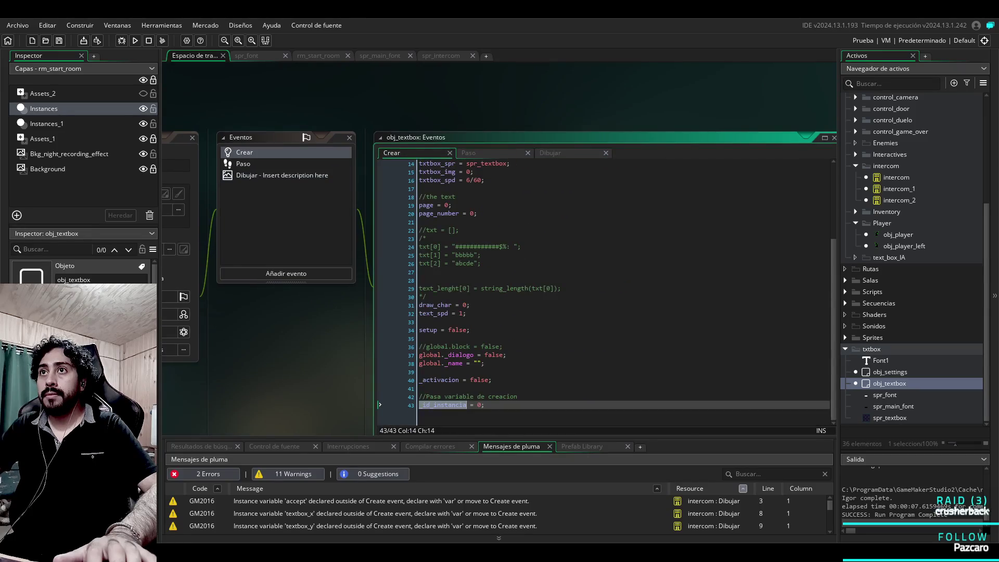
key("alt+Left")
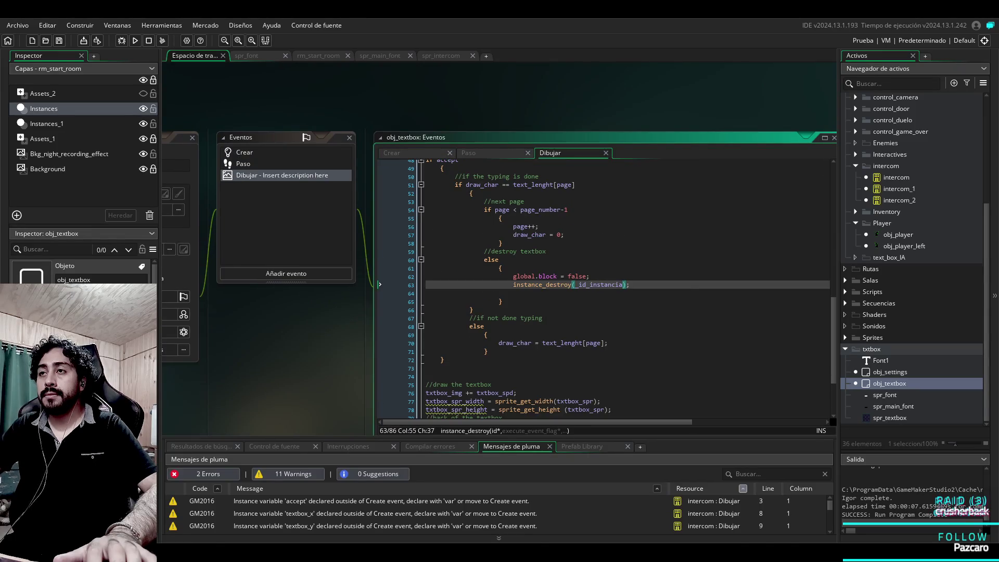
left_click(590, 276)
key("Down")
key("End")
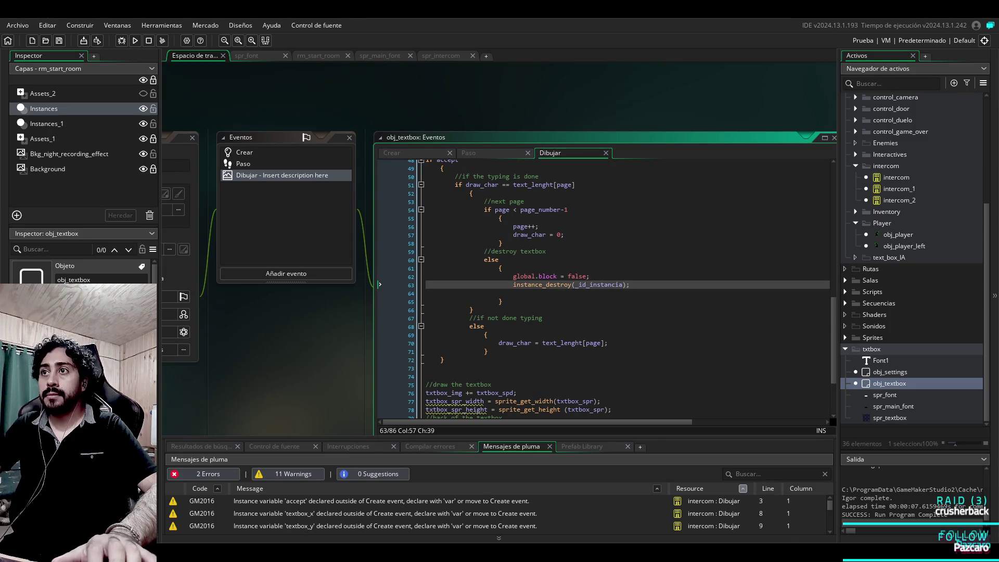
key("Return")
type("_id_instancia = 0;")
key("Return")
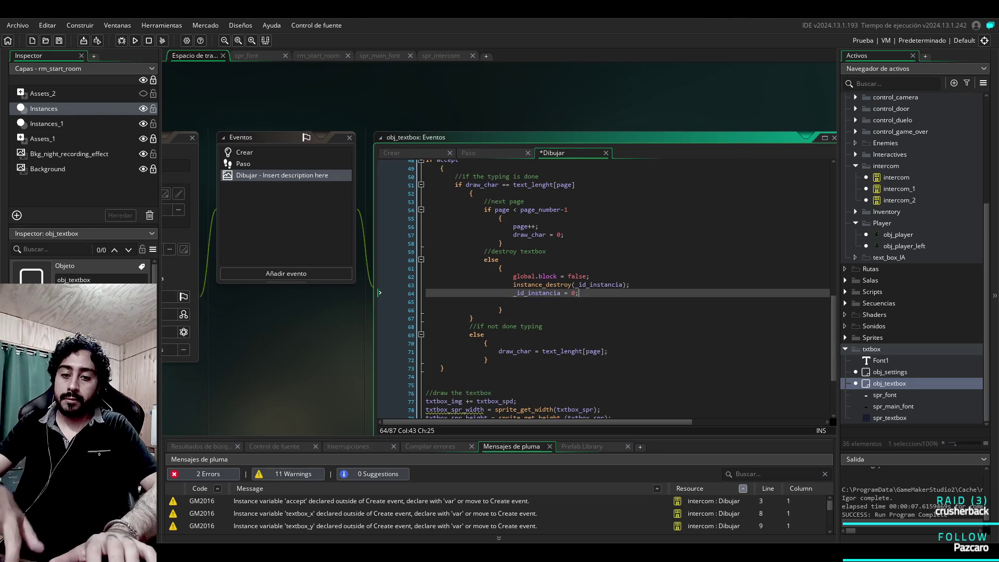
key("F5")
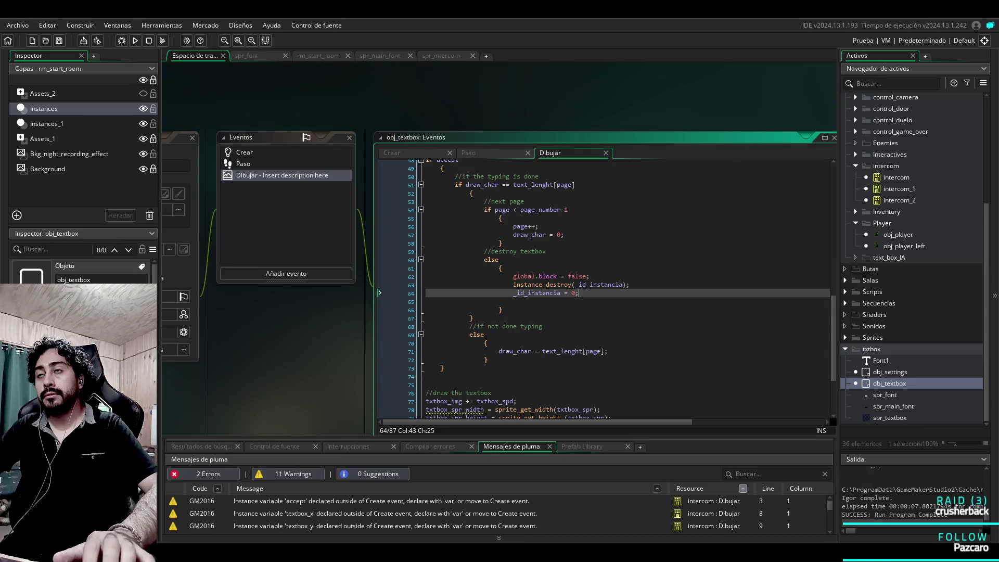
Step: Delete the _id_instancia reset line again and return to intercom_2's code
key("F12")
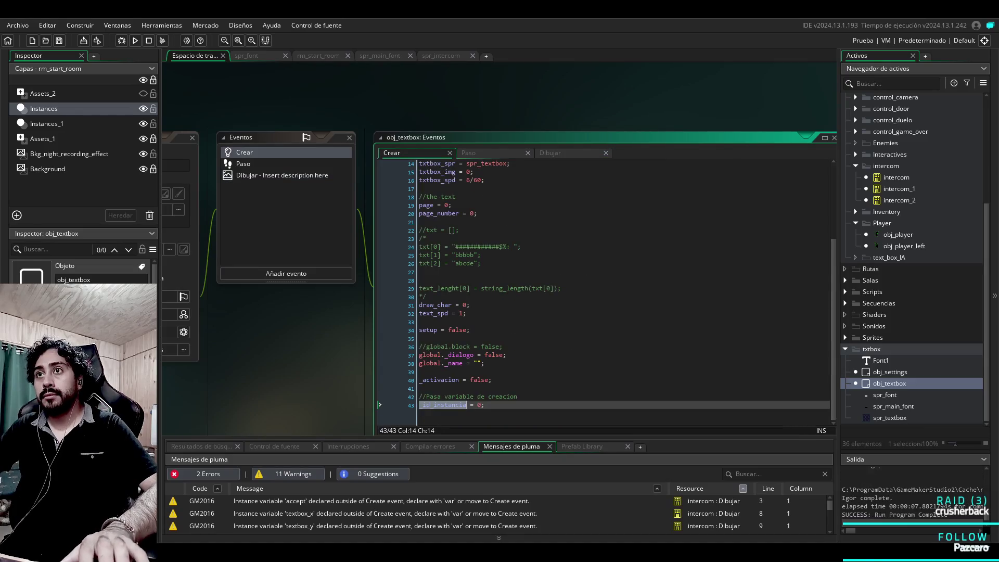
key("alt+Left")
key("shift+Home")
key("BackSpace")
key("Delete")
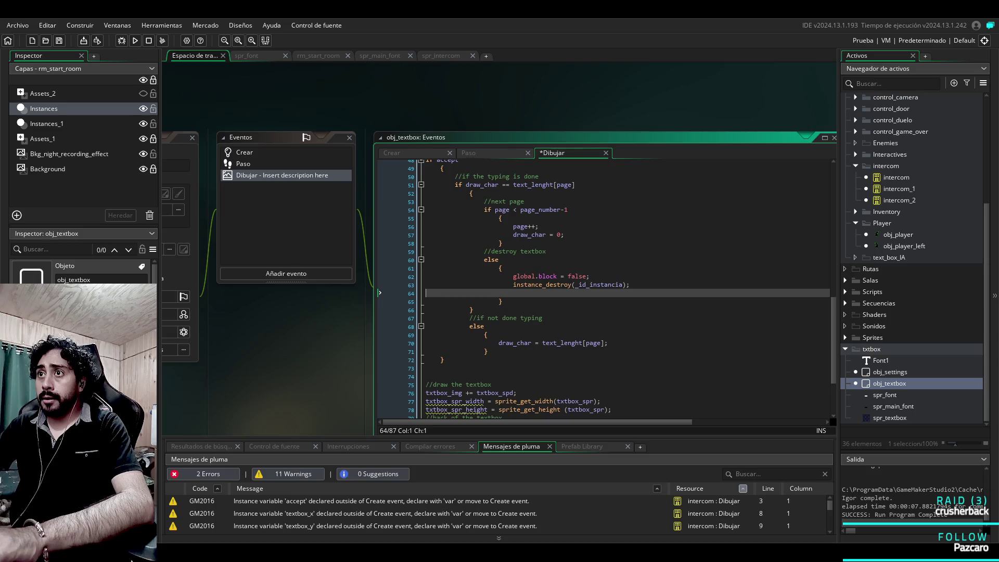
key("alt+Left")
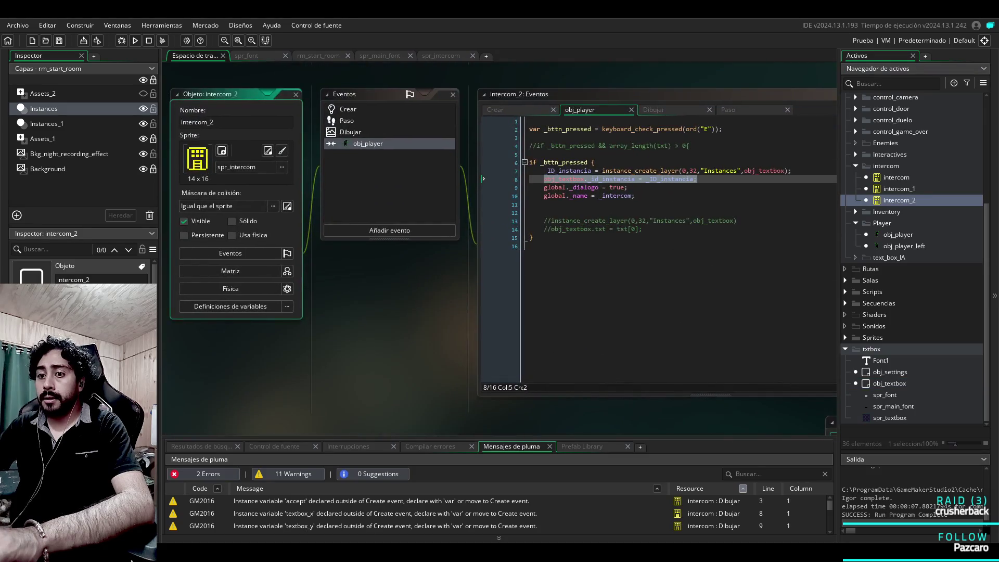
left_click_drag(603, 268, 463, 268)
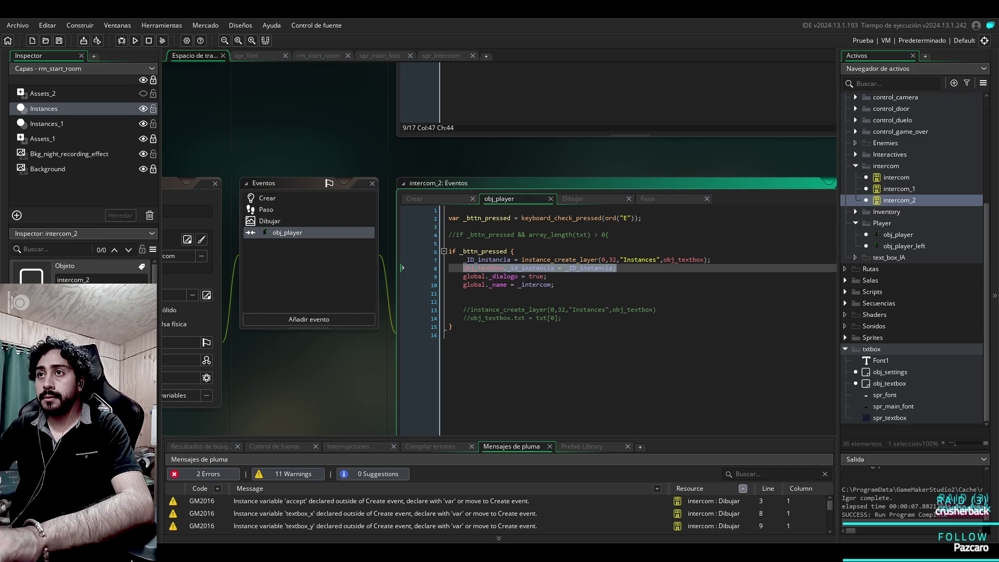
key("BackSpace")
key("BackSpace")
left_click(266, 198)
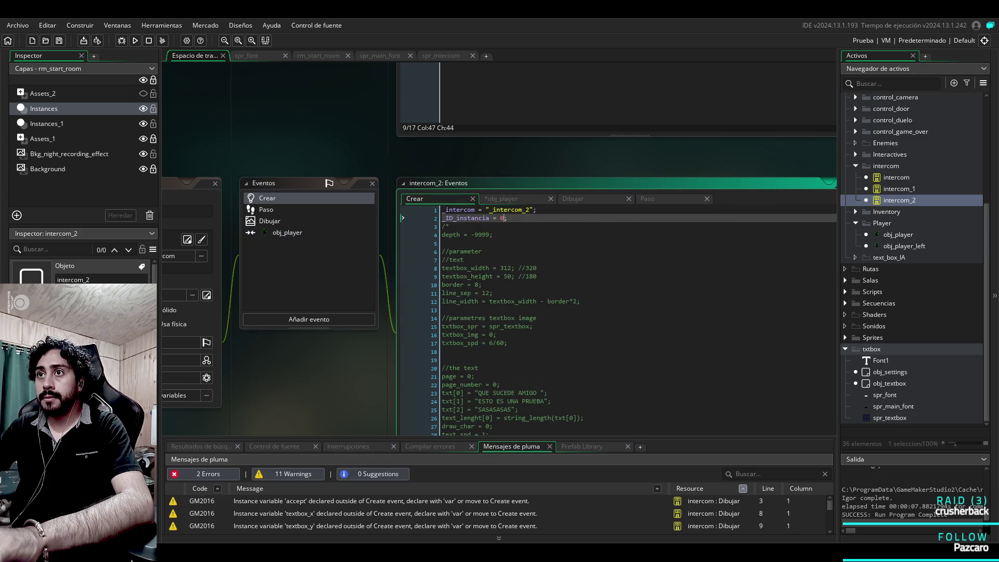
left_click(501, 199)
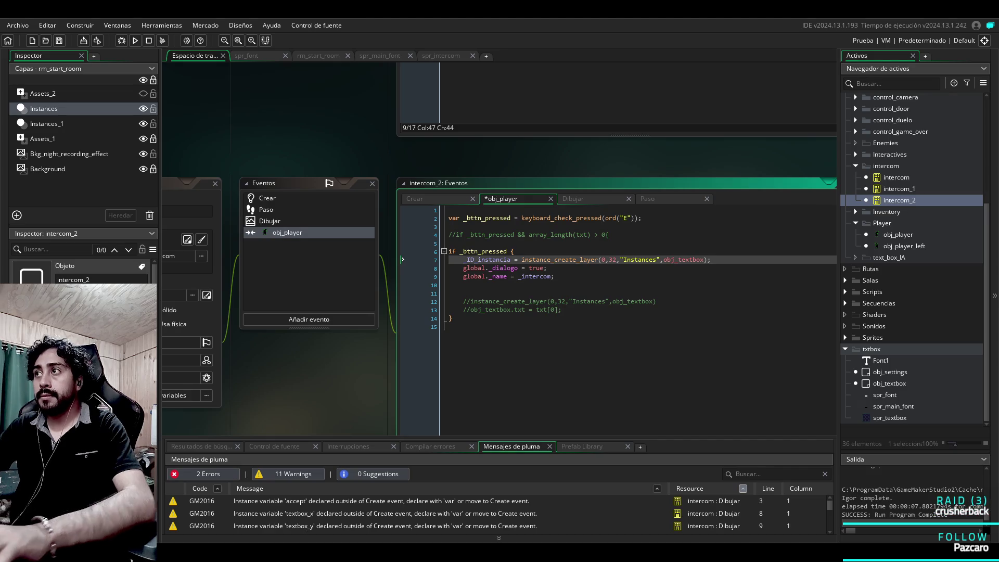
key("Return")
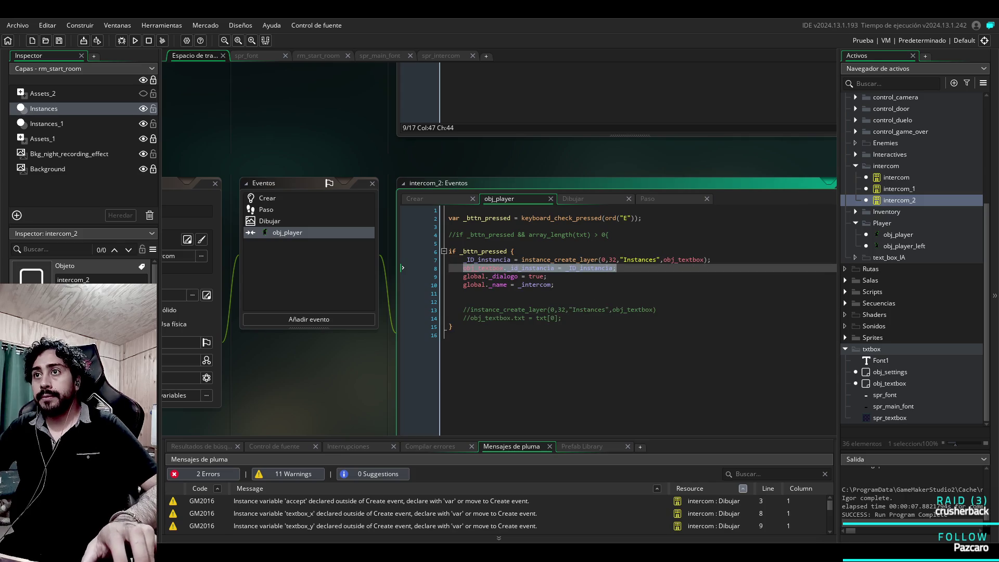
key("ctrl+v")
left_click(900, 189)
double_click(899, 188)
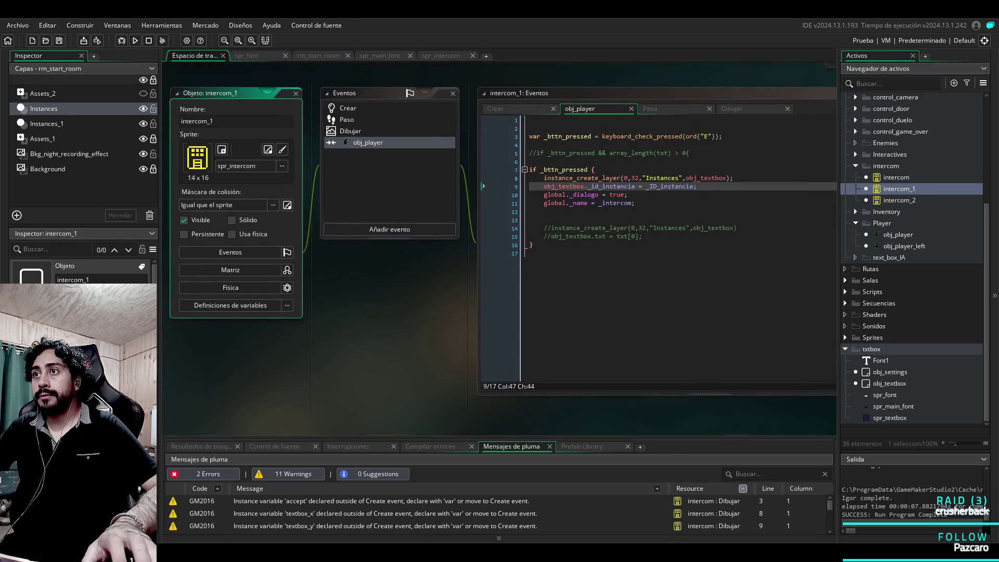
double_click(890, 383)
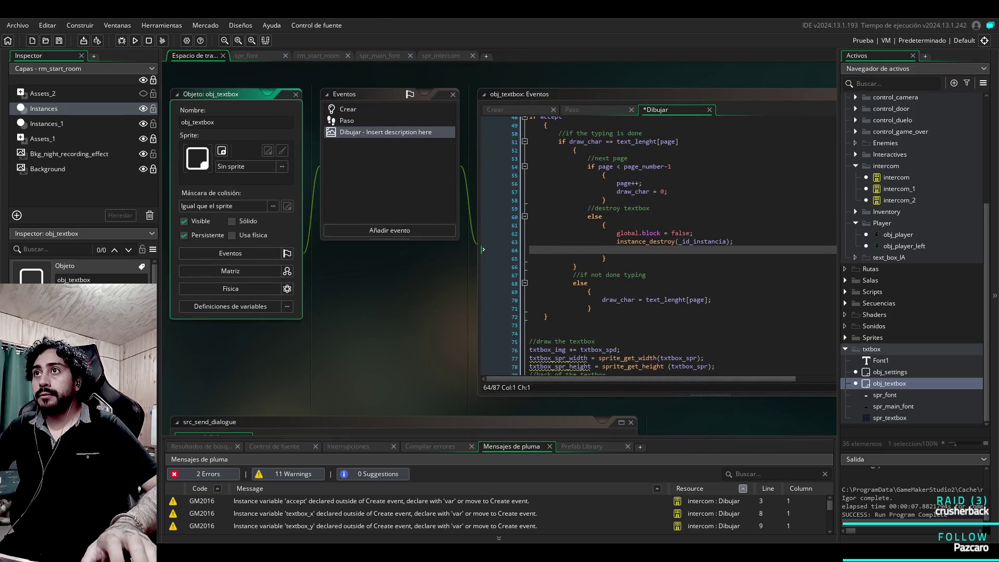
Step: Retype the initial value 0 of _id_instancia on line 43 of obj_textbox's Create code, then open intercom_1
left_click(515, 109)
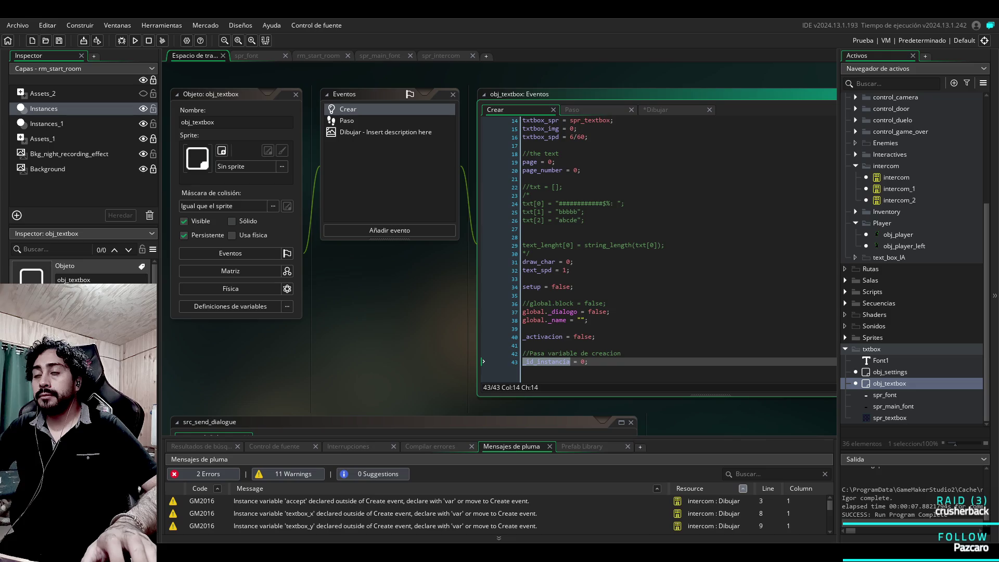
left_click(588, 361)
double_click(582, 361)
key("BackSpace")
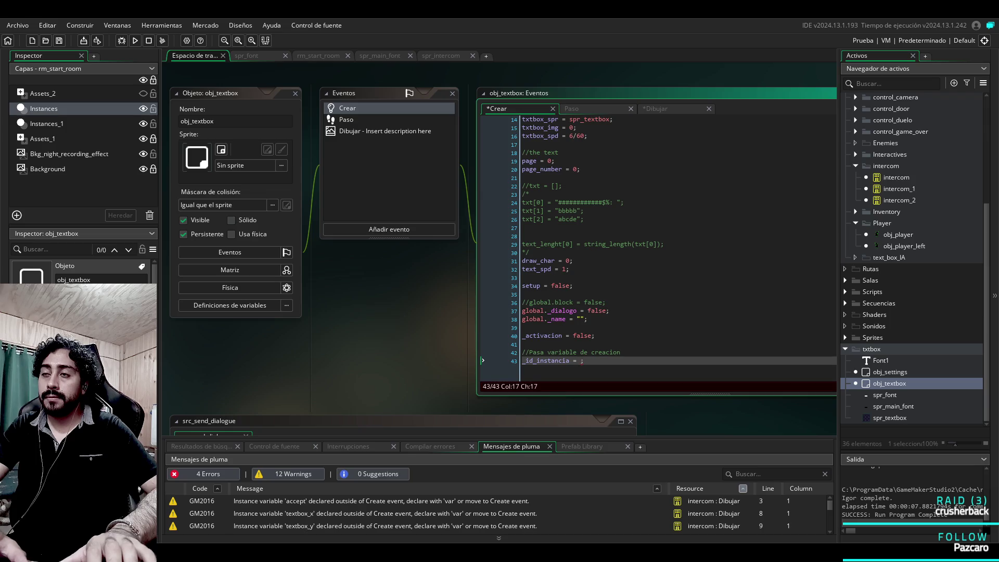
type("0")
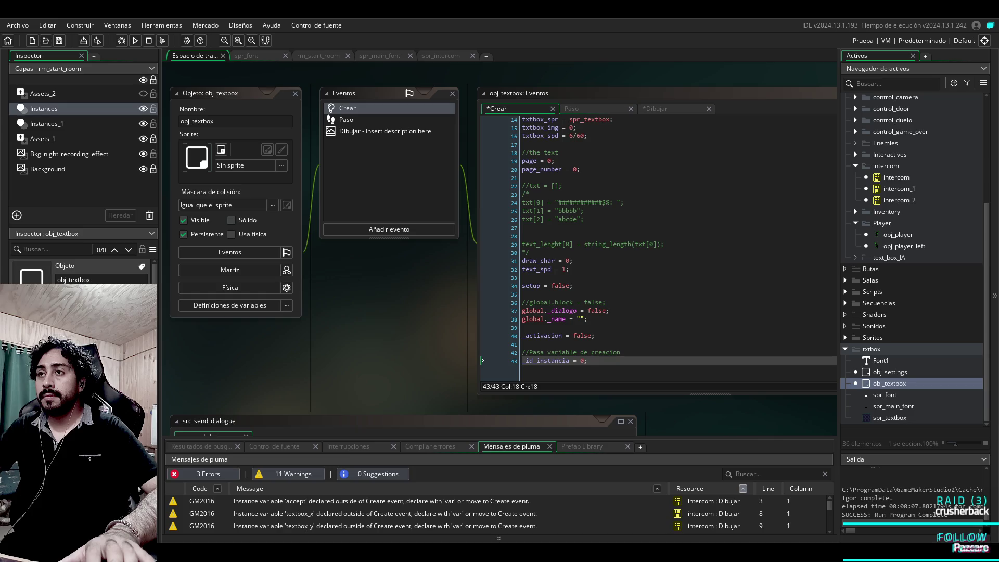
double_click(892, 189)
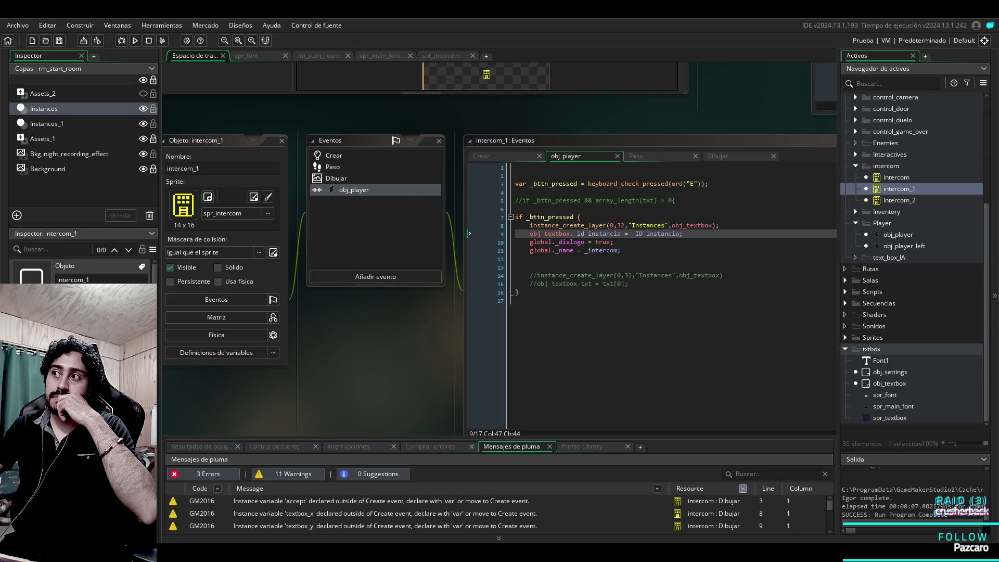
Step: Insert a new line 4 in obj_settings' Create code declaring global.ID
double_click(890, 371)
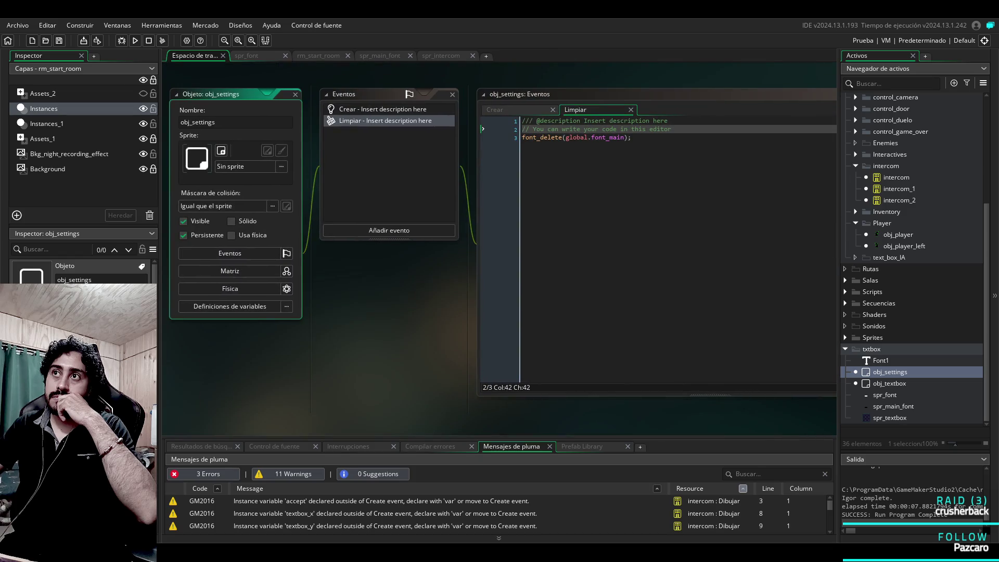
left_click(383, 109)
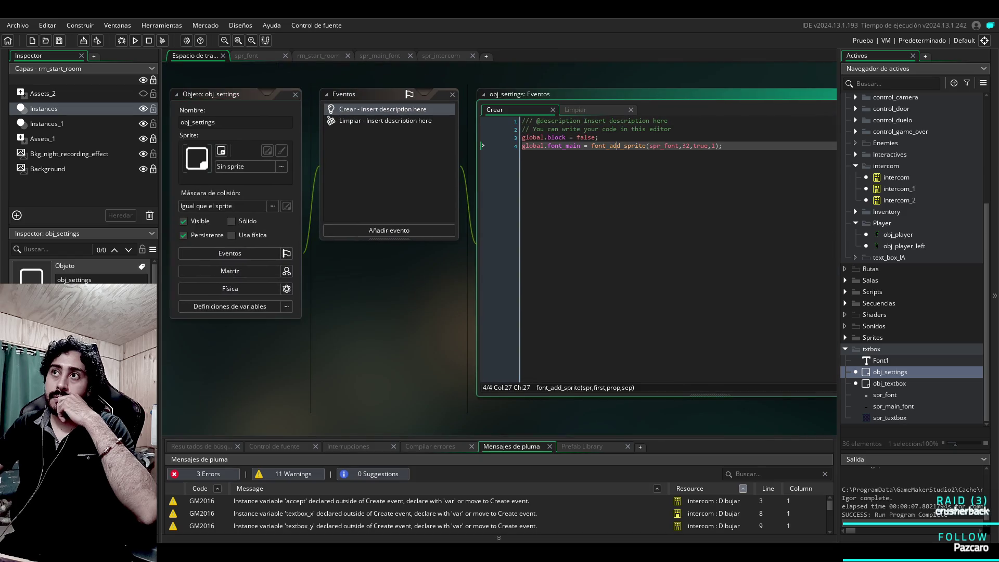
key("Home")
key("Return")
key("Up")
type("global.")
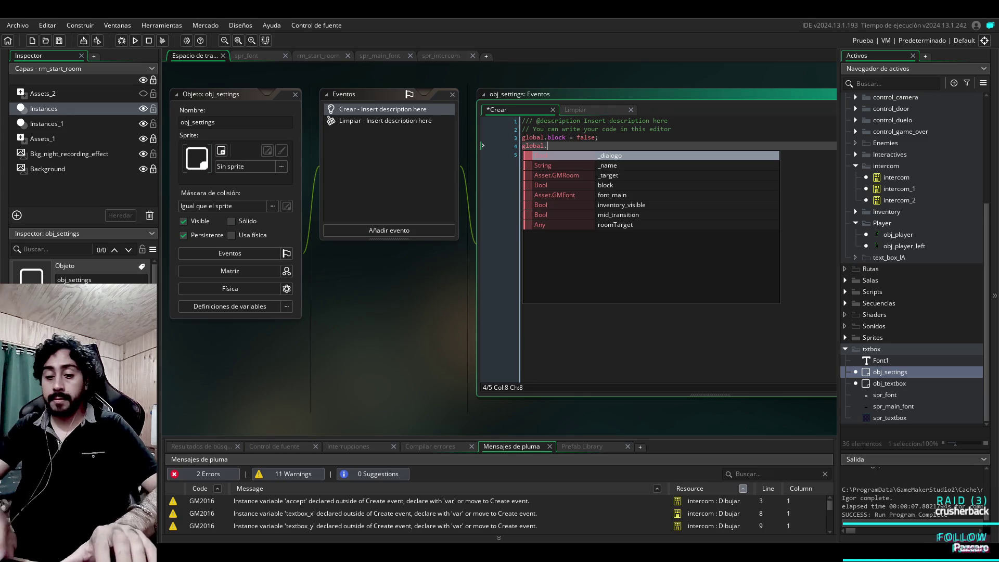
type("ID inst")
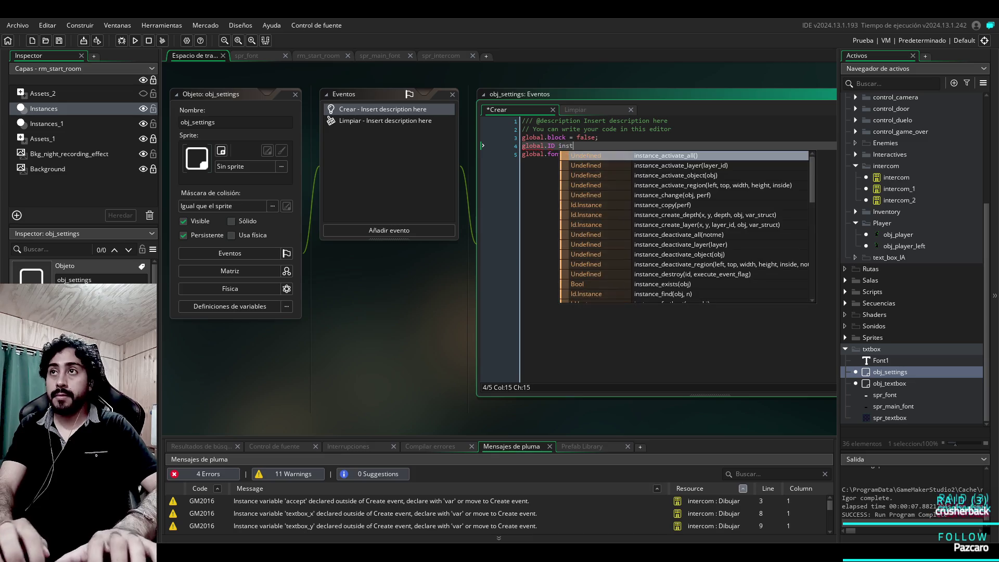
key("BackSpace")
key("BackSpace")
key("BackSpace")
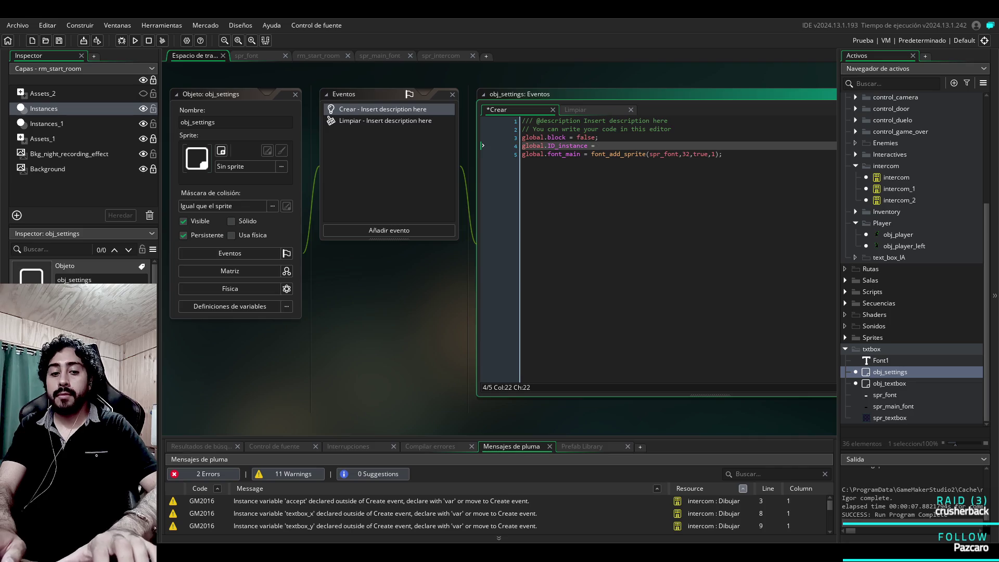
Step: Give global.ID_instance a starting value of 0 and reopen intercom_1's event code
type(";")
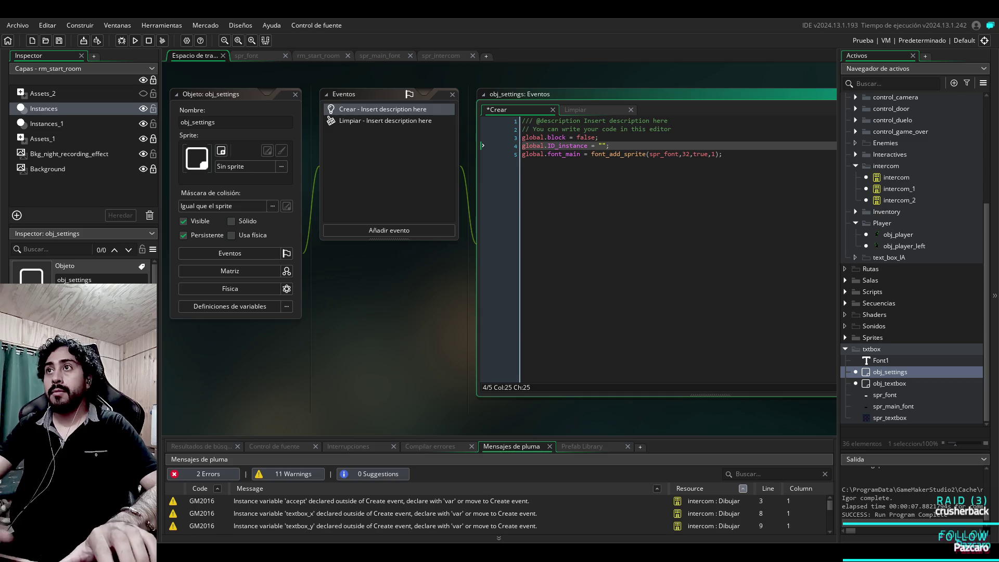
key("Left")
key("BackSpace")
key("BackSpace")
type("0")
left_click(718, 154)
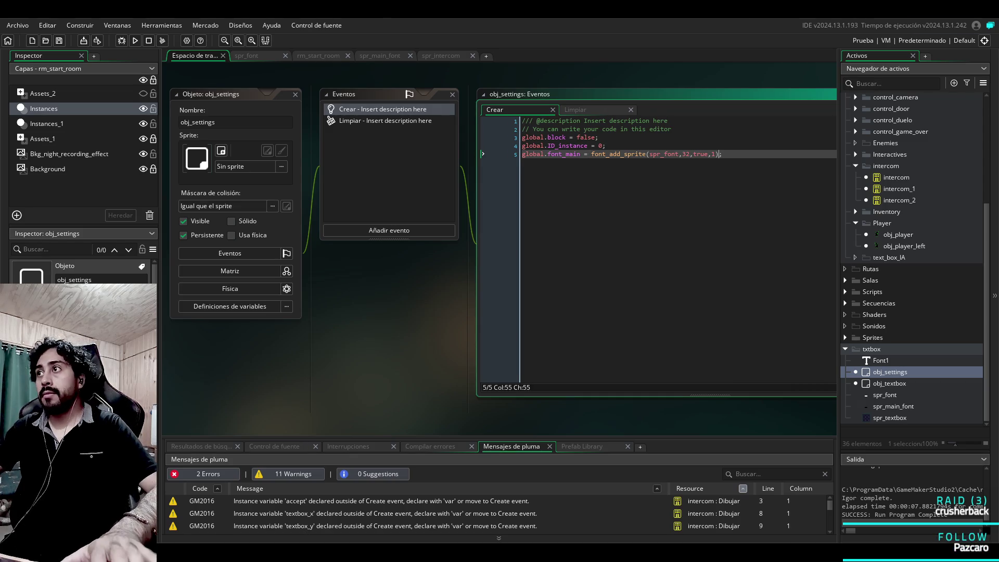
double_click(892, 189)
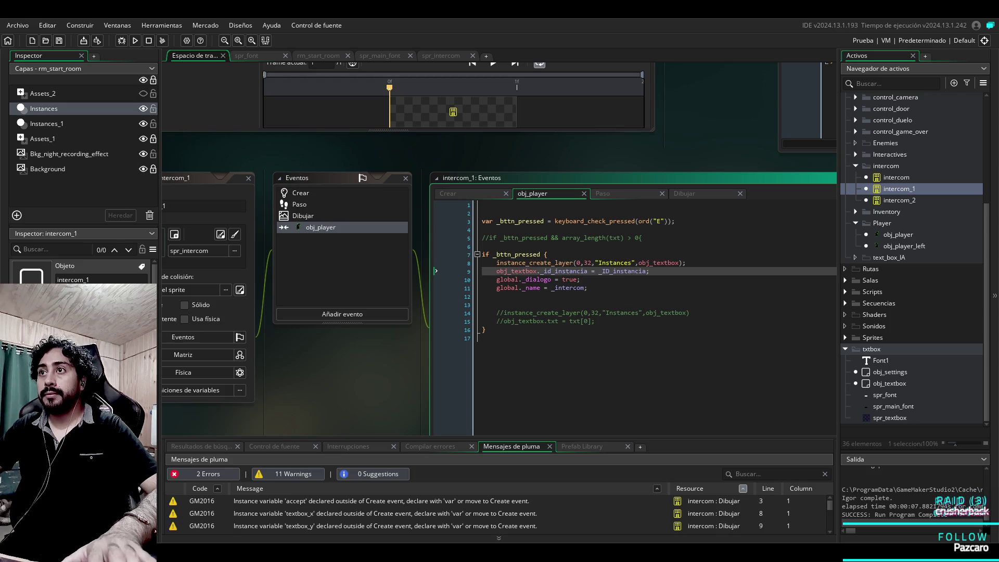
Step: Copy the _ID_instancia variable name from intercom_2's textbox creation line
left_click_drag(649, 271, 482, 271)
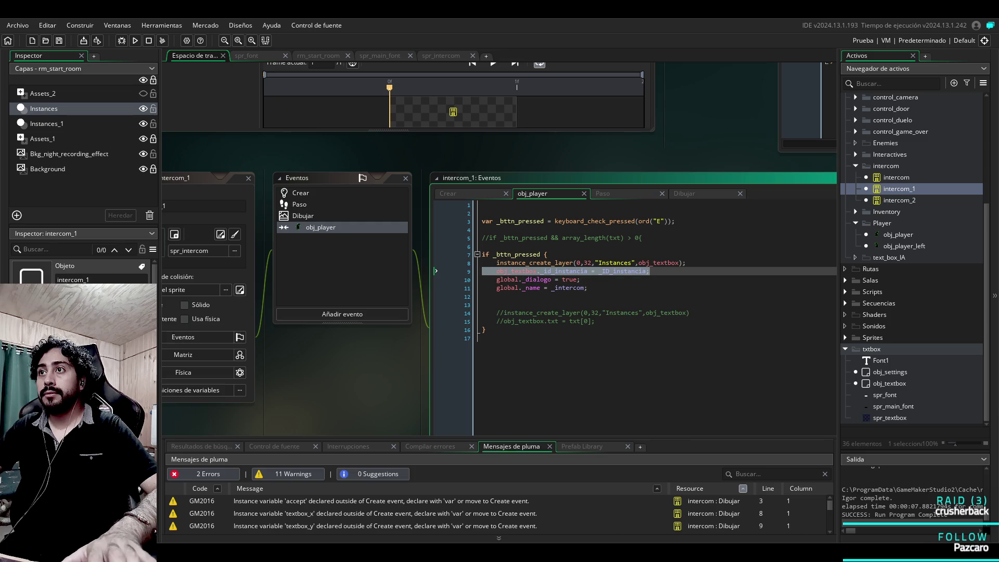
double_click(896, 200)
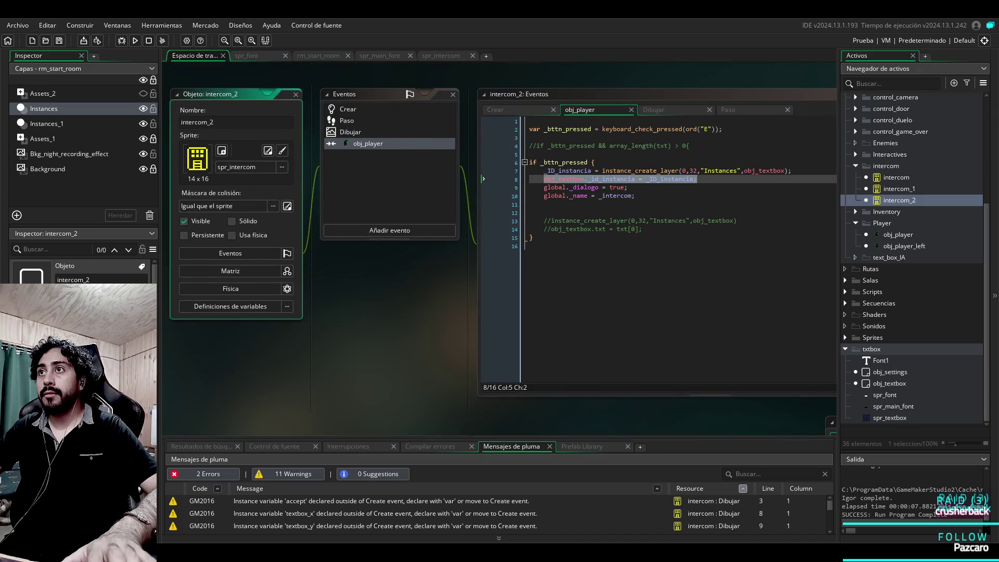
left_click_drag(591, 179, 544, 171)
left_click(546, 171)
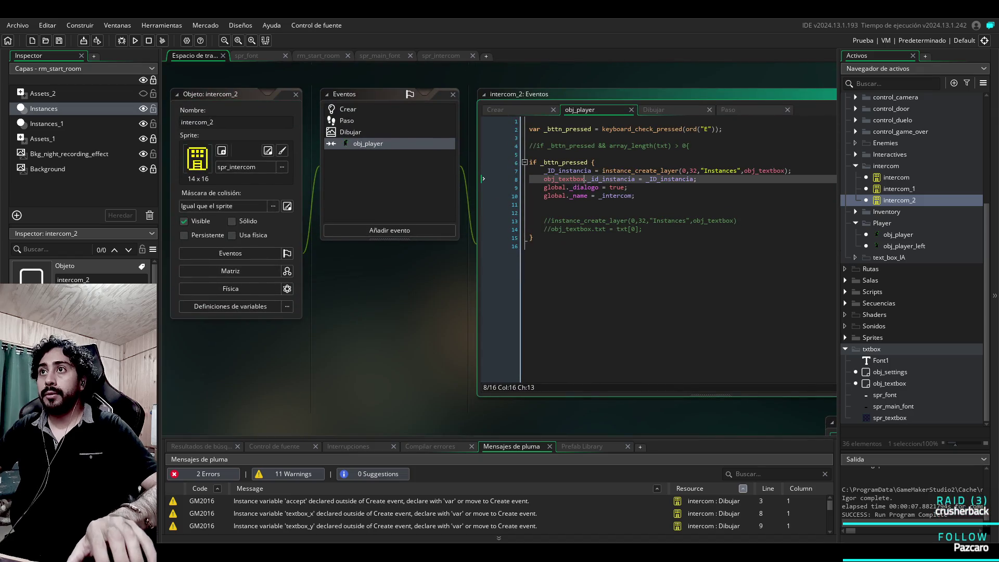
key("Left")
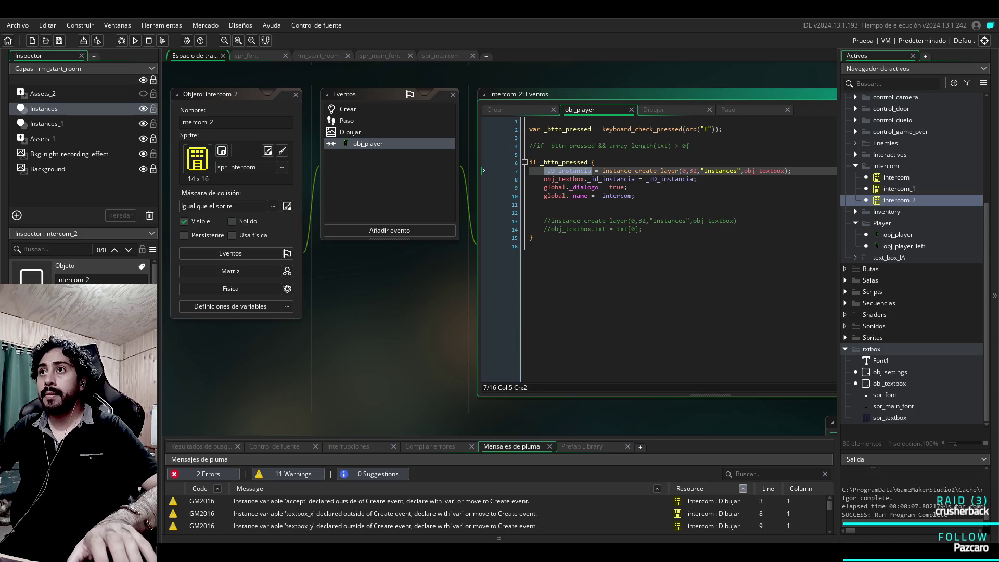
key("ctrl+z")
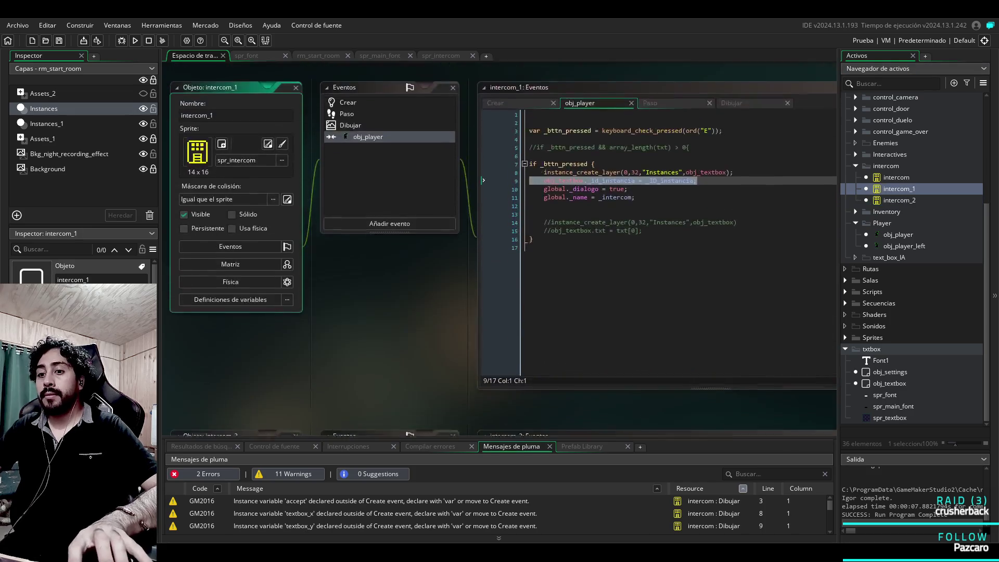
Step: Prefix intercom_1's instance_create_layer line with '_ID_instancia =' and run the build
left_click(547, 187)
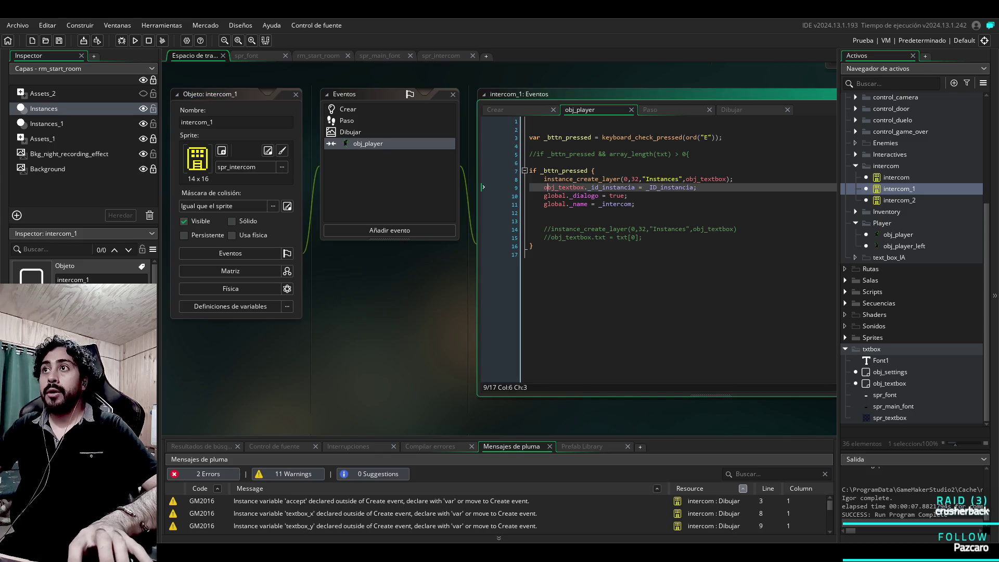
left_click(544, 179)
type("_ID_instancia")
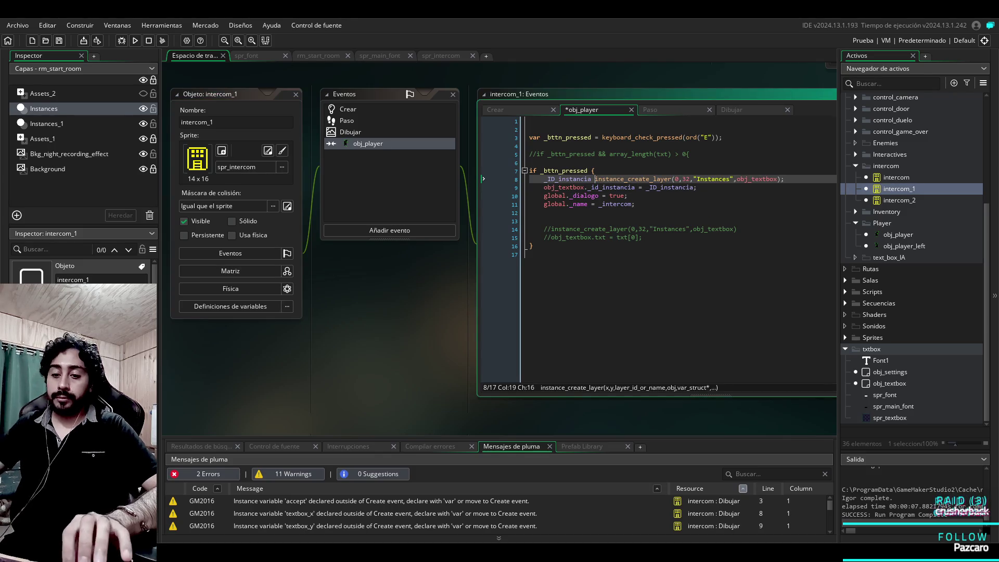
type("=")
key("F5")
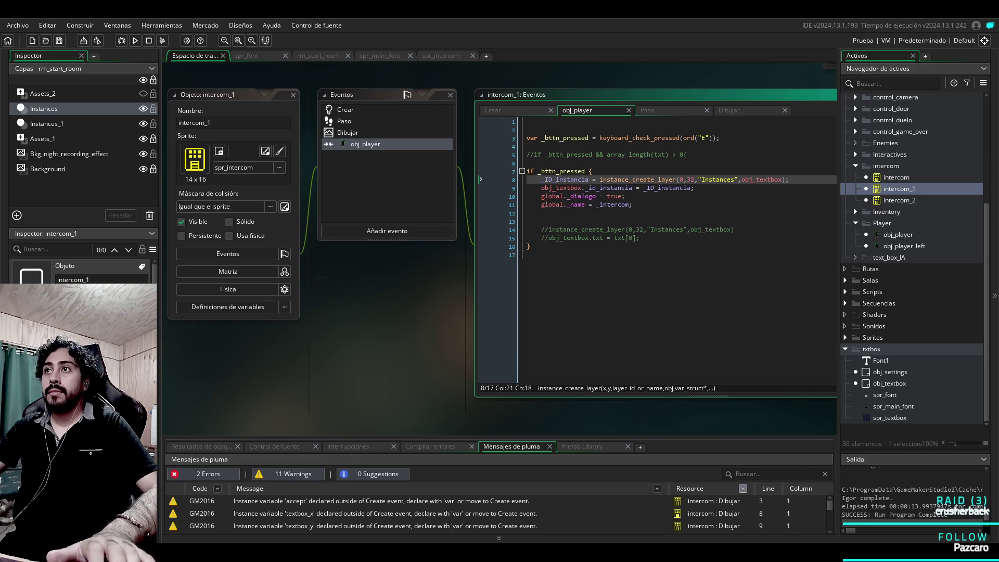
key("F12")
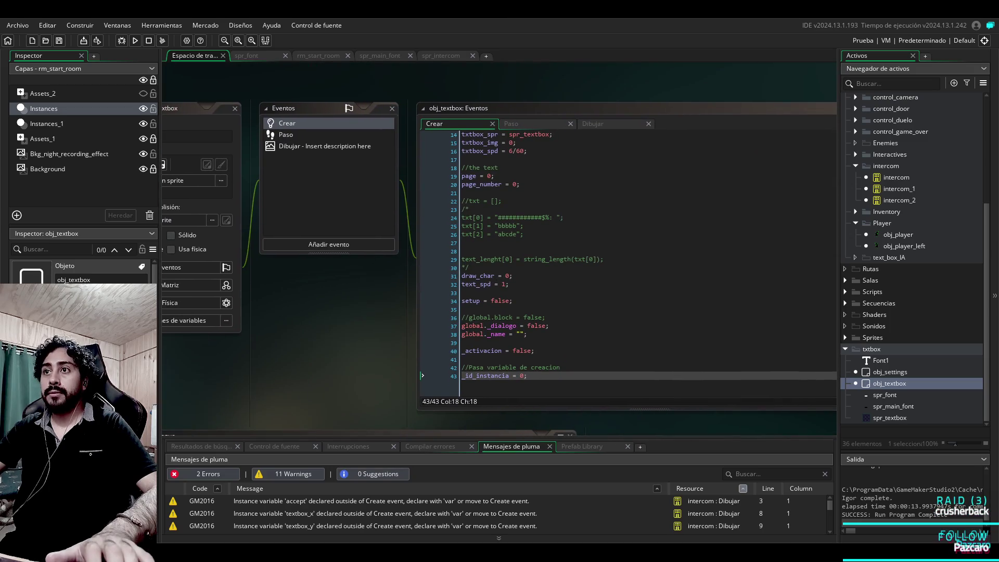
Step: Remove the blank line after instance_destroy in obj_textbox's Draw code
left_click(325, 146)
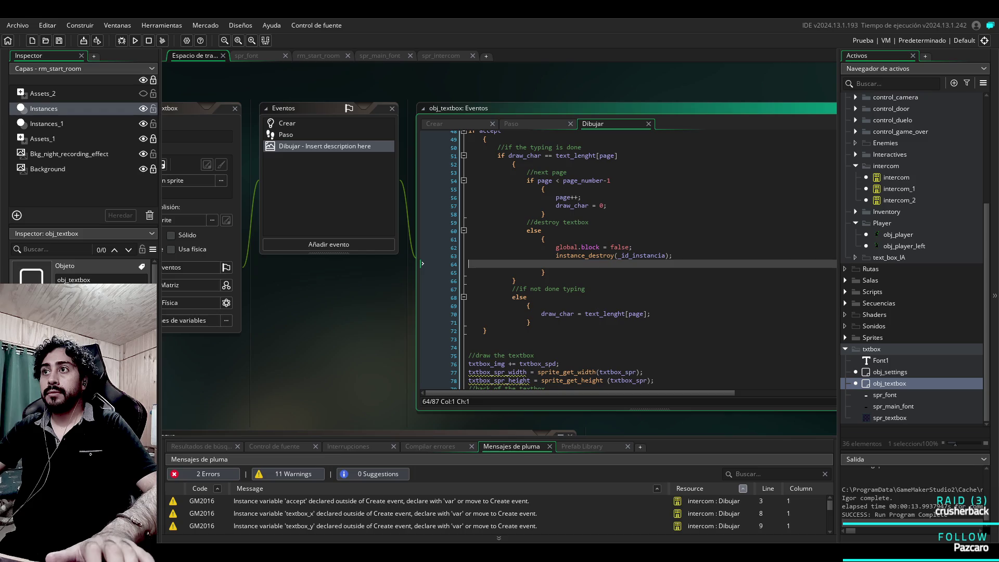
key("BackSpace")
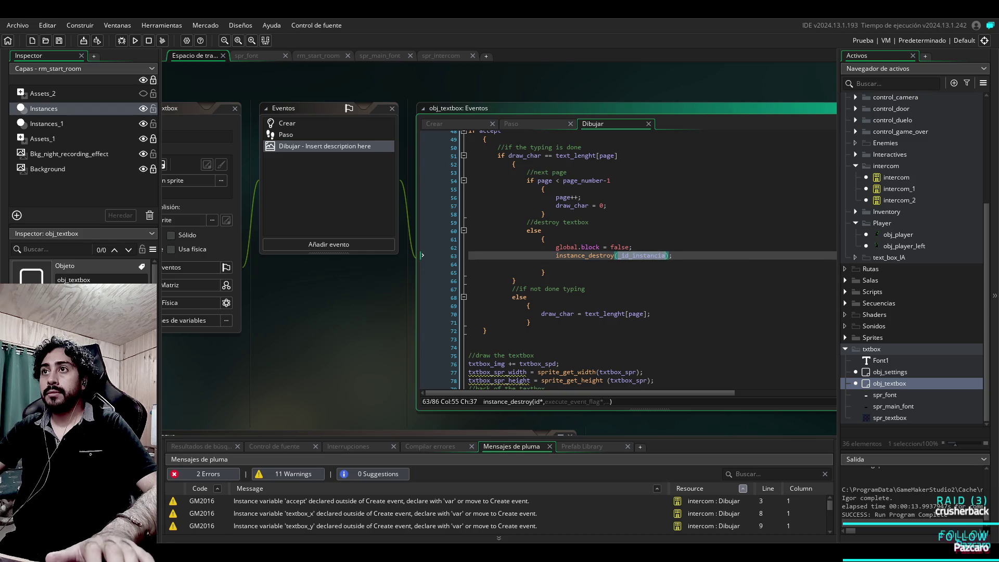
left_click(287, 122)
left_click(325, 145)
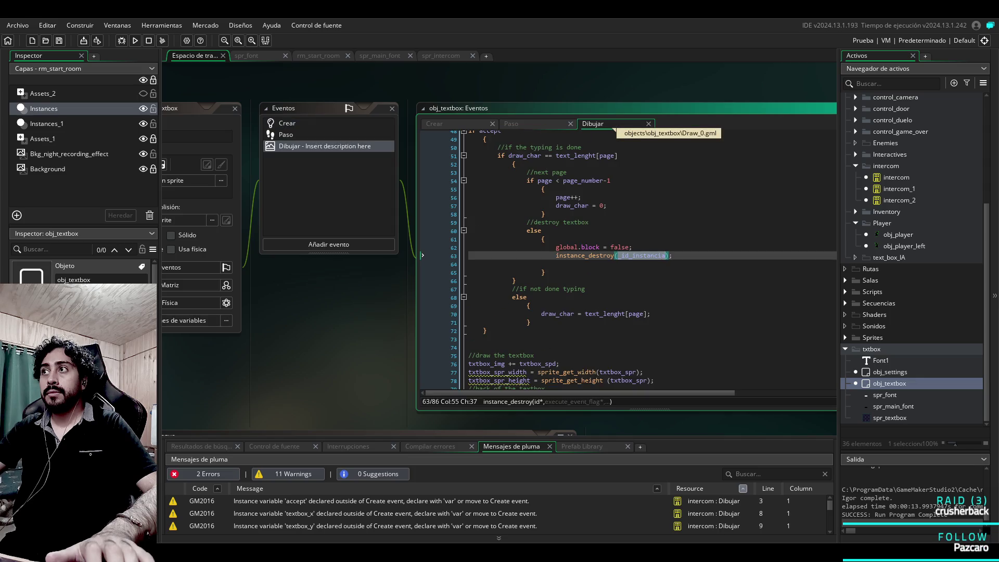
left_click(899, 188)
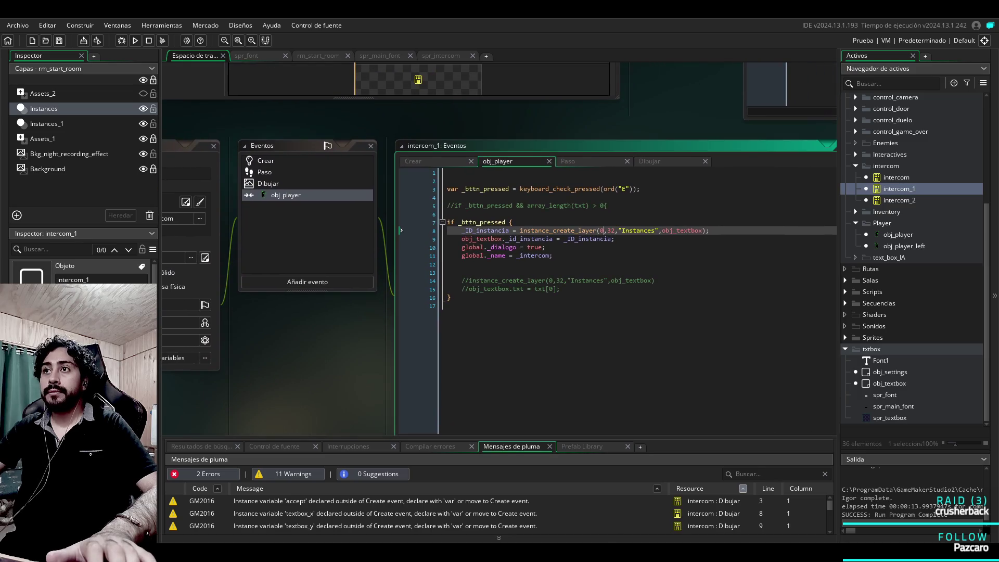
Step: Comment out the obj_textbox._id_instancia assignment on line 9 of intercom_1's code
key("Down")
key("Home")
key("shift+End")
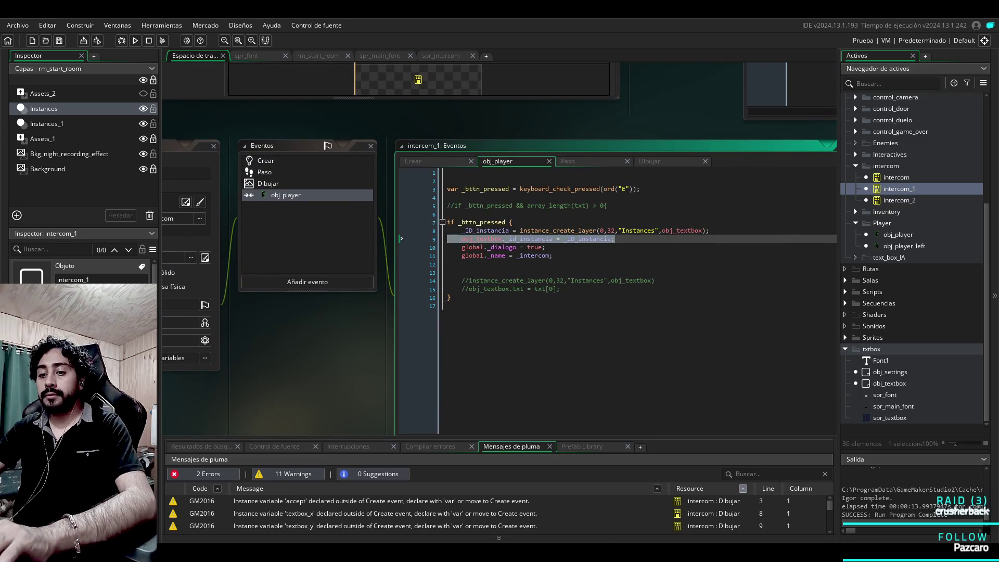
key("Left")
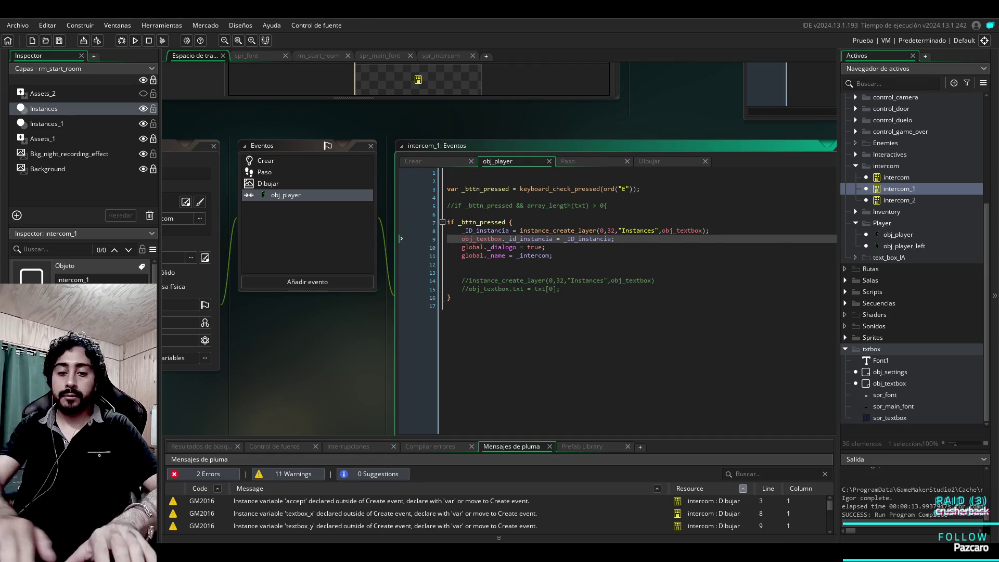
key("Up")
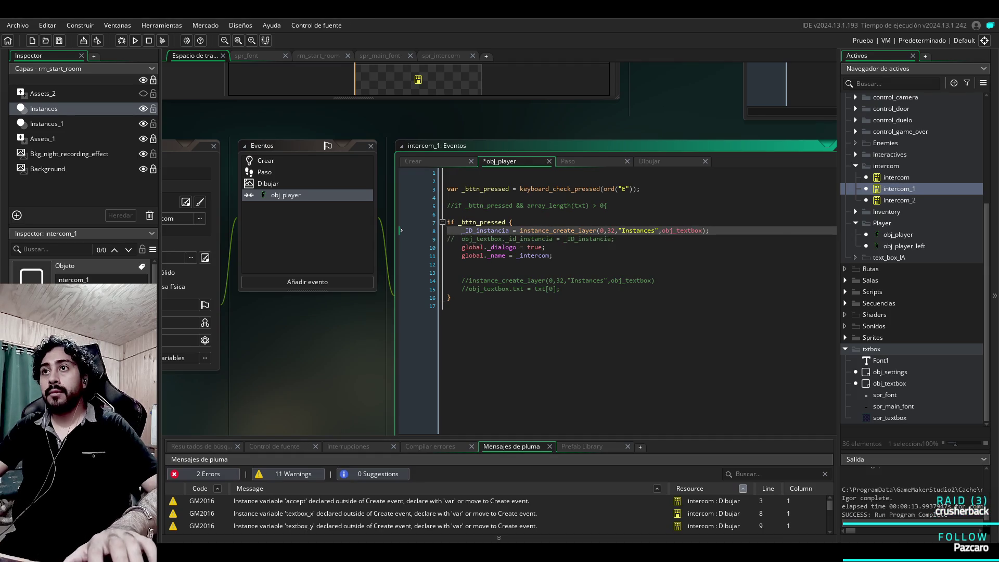
Step: Replace _ID_instancia on line 8 with a global. prefix
key("shift+Right")
key("shift+Right")
key("shift+Right")
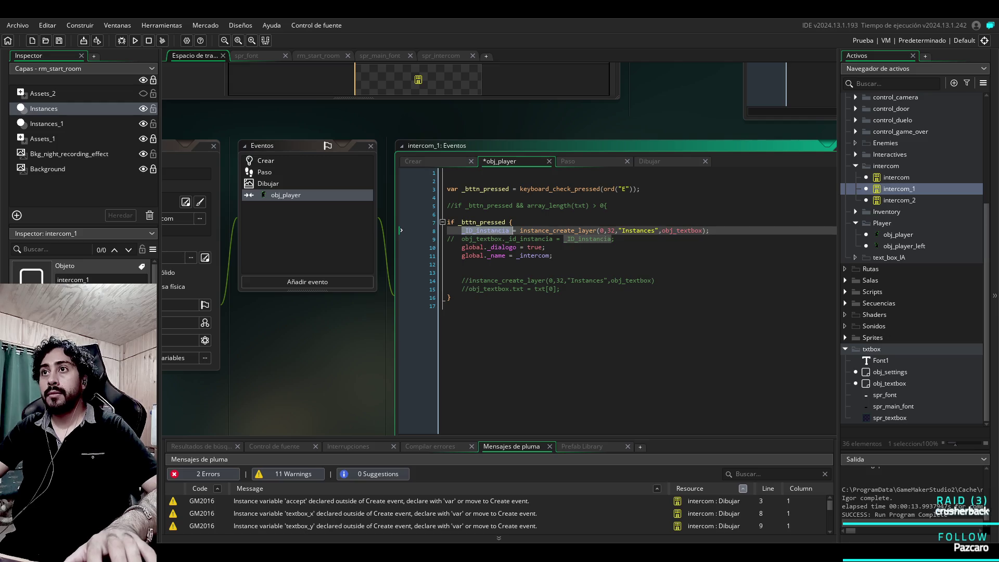
key("Right")
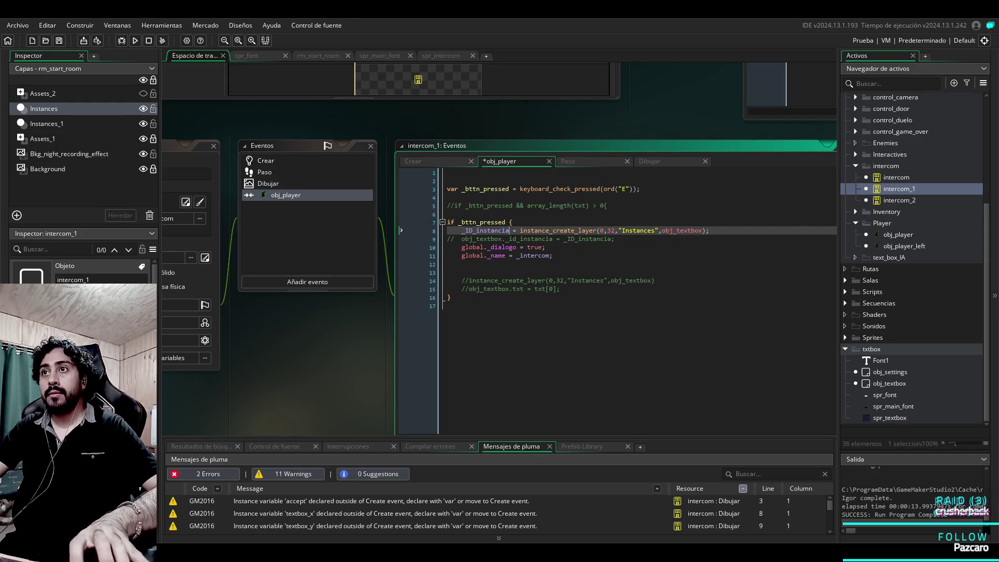
key("ctrl+shift+Left")
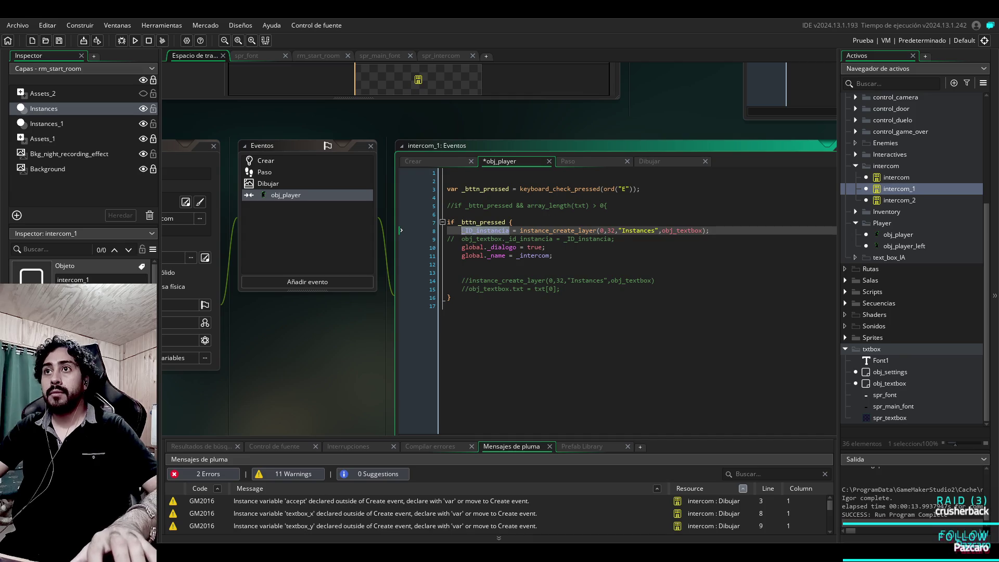
type("obj")
key("BackSpace")
key("BackSpace")
key("BackSpace")
type("globna")
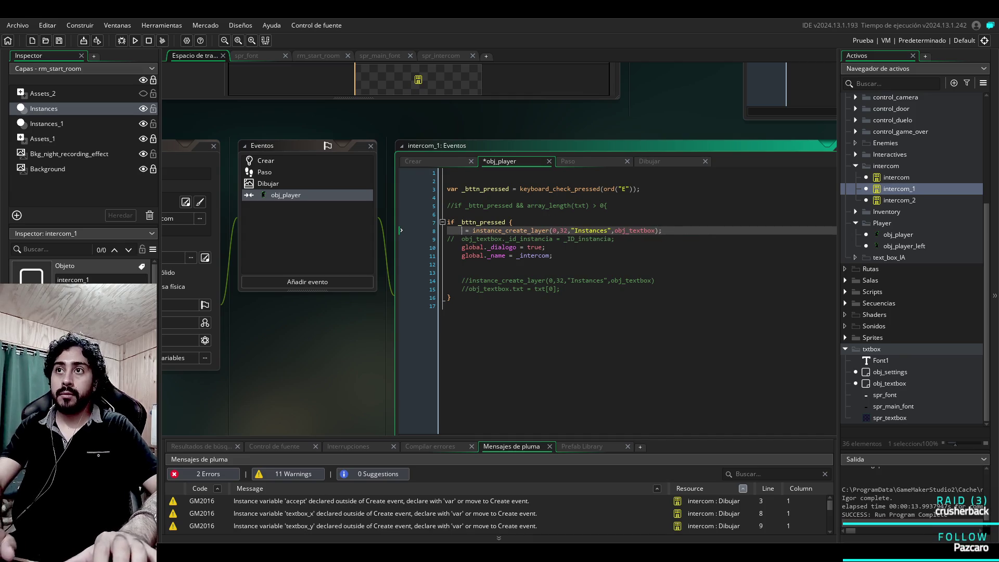
key("BackSpace")
key("BackSpace")
type("al.")
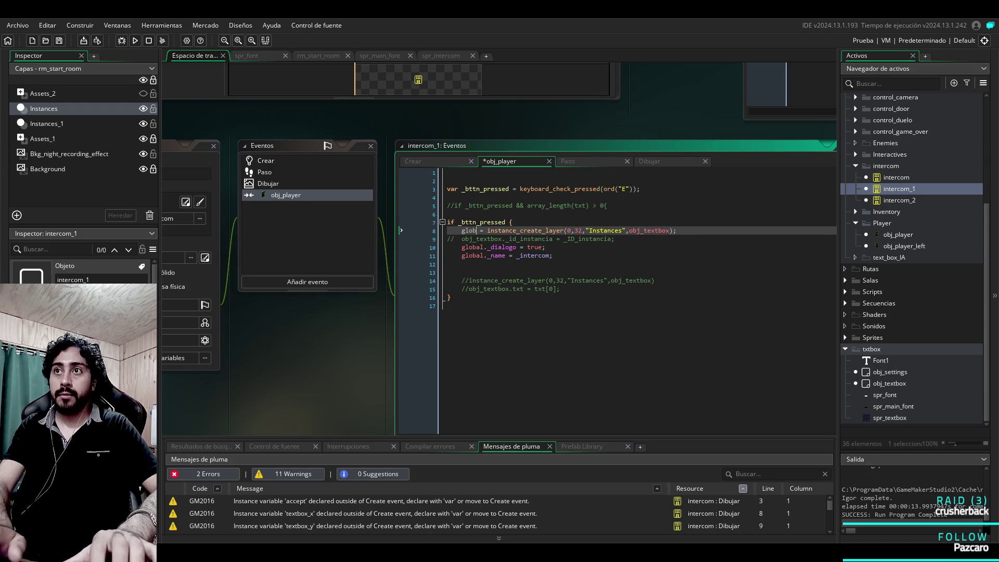
type("obal.")
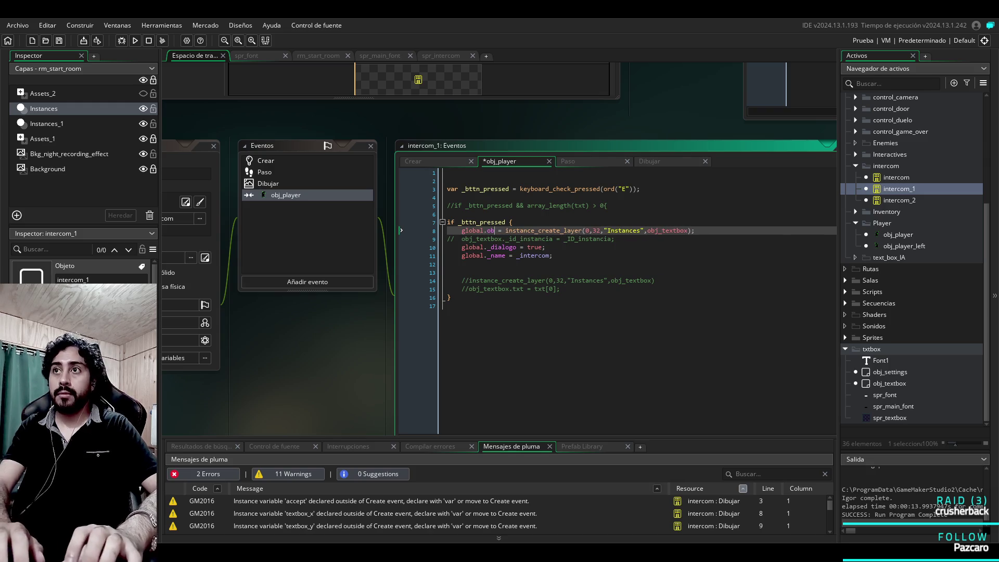
key("BackSpace")
key("BackSpace")
type("Id")
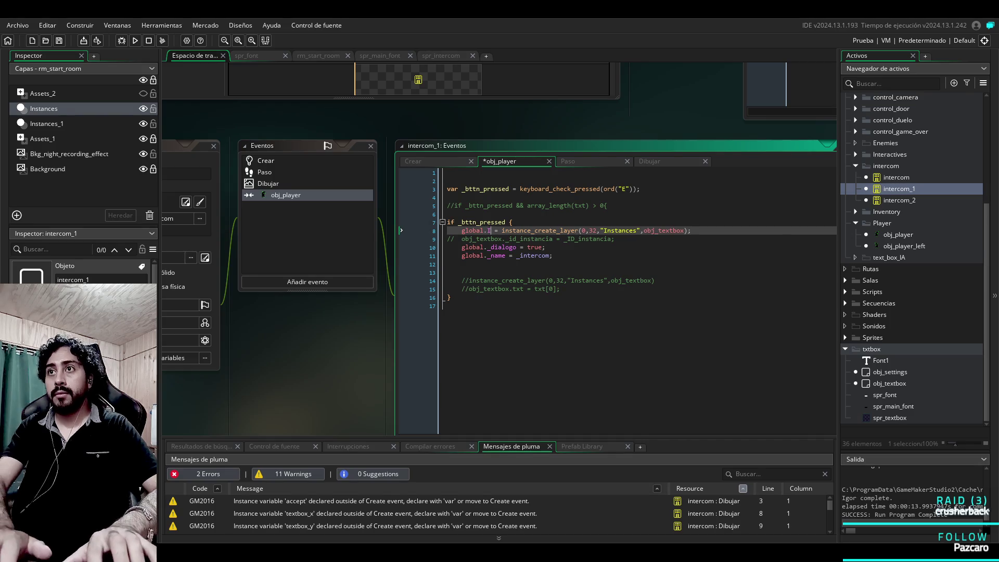
key("BackSpace")
key("BackSpace")
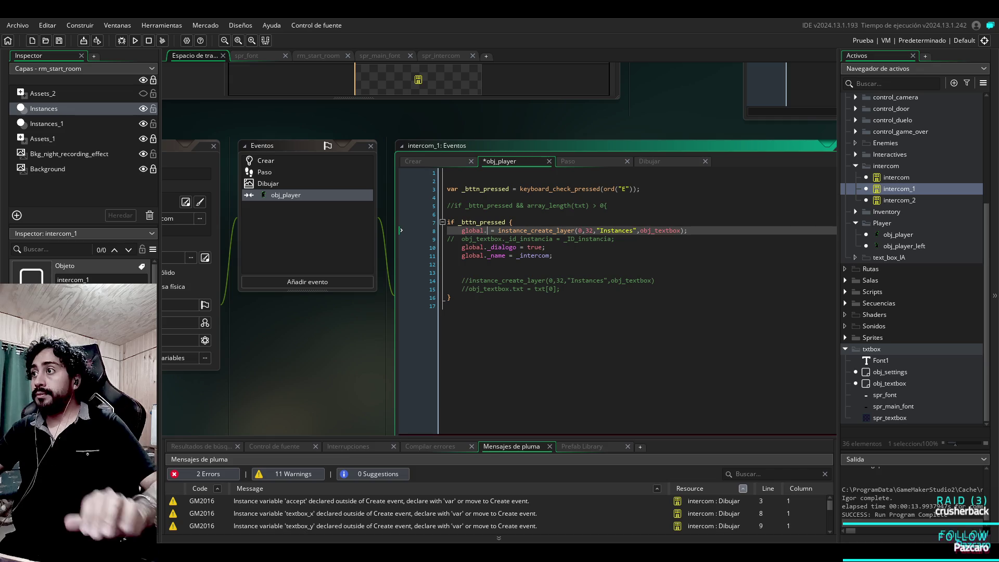
Step: Check the global.ID_instance declaration in obj_settings' Create code
double_click(890, 372)
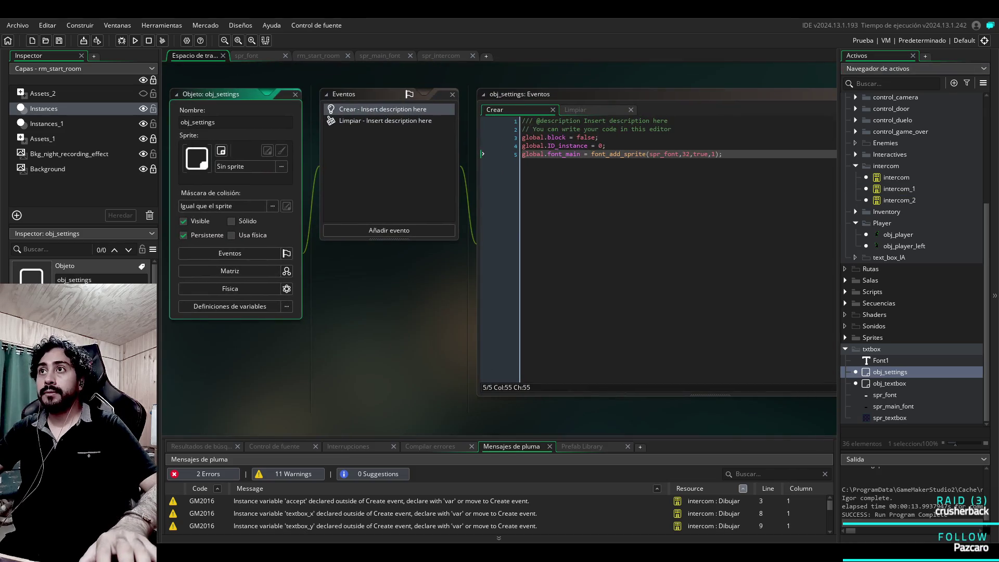
left_click(606, 146)
key("shift+Home")
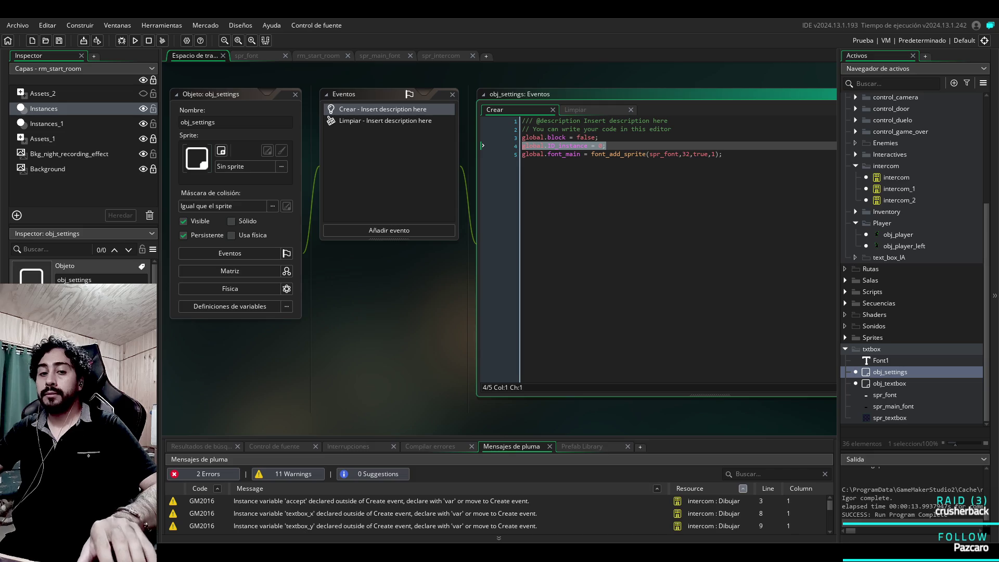
key("ctrl+x")
key("ctrl+z")
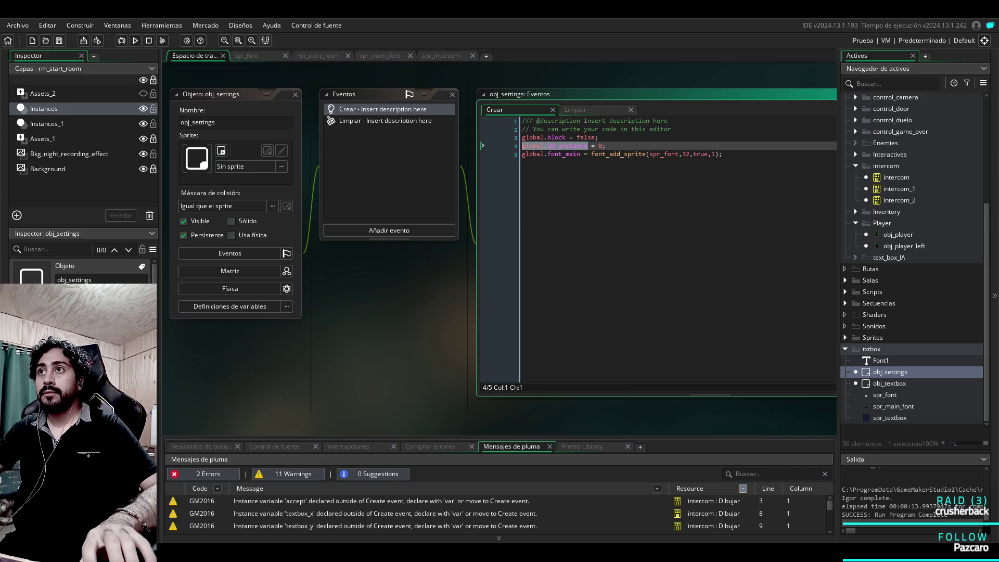
Step: Finish line 8 of intercom_1's code as global.ID_instance = instance_create_layer(...)
left_click(889, 384)
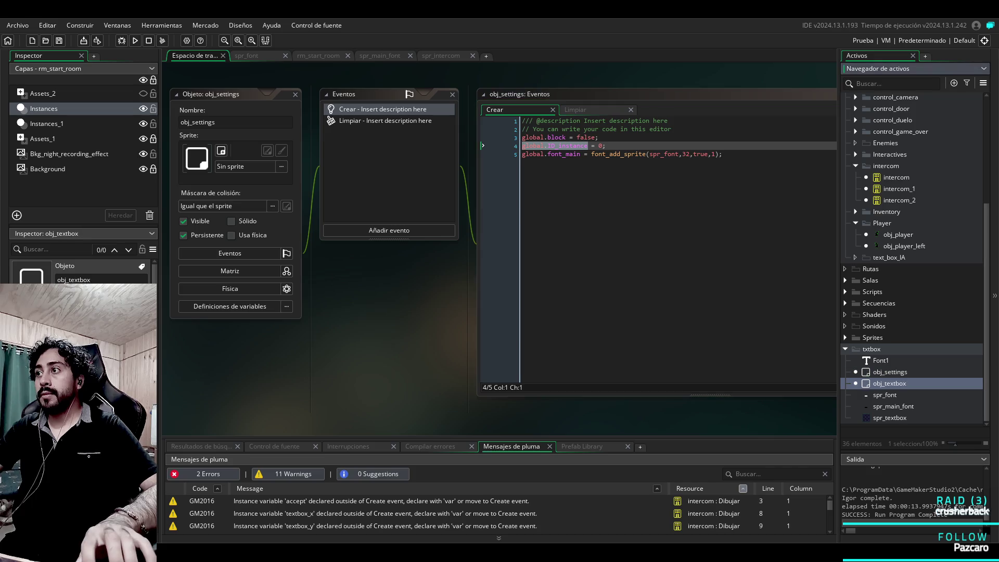
double_click(899, 189)
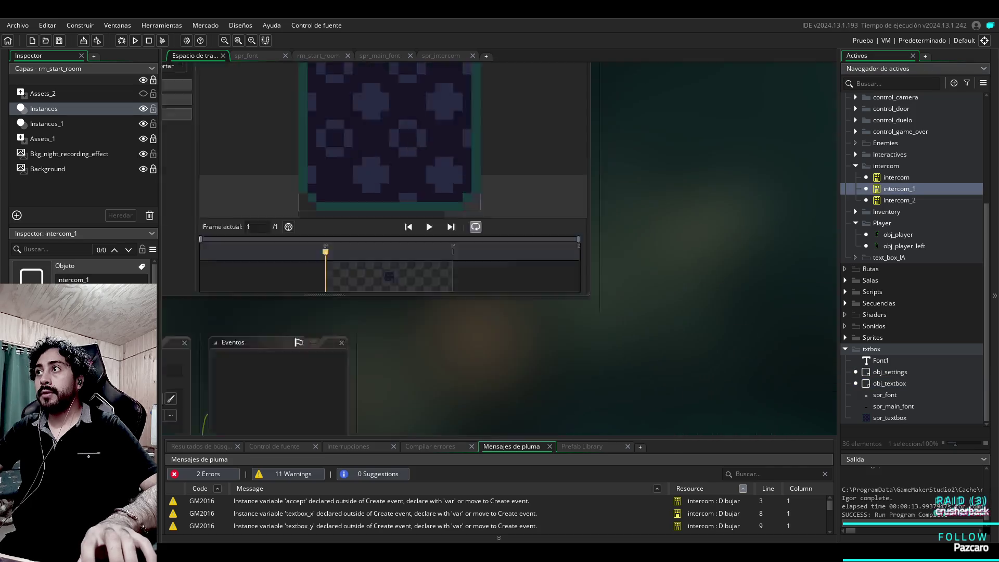
left_click(569, 179)
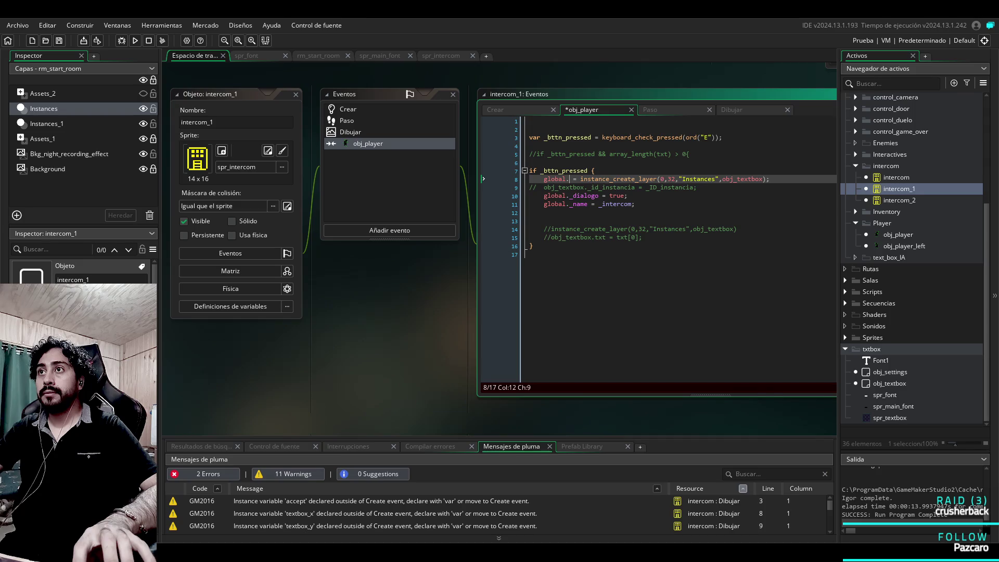
type("ID_instance")
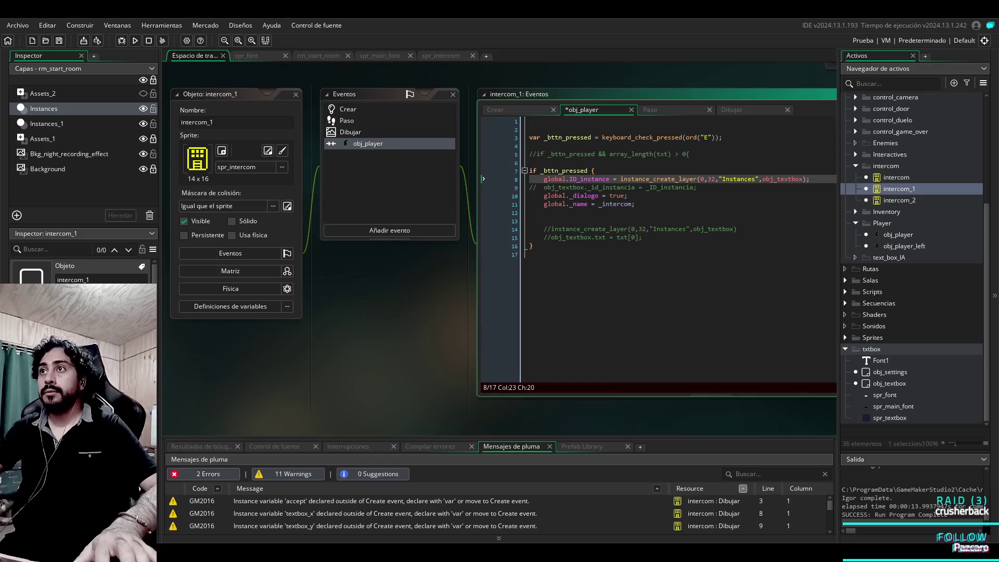
key("Down")
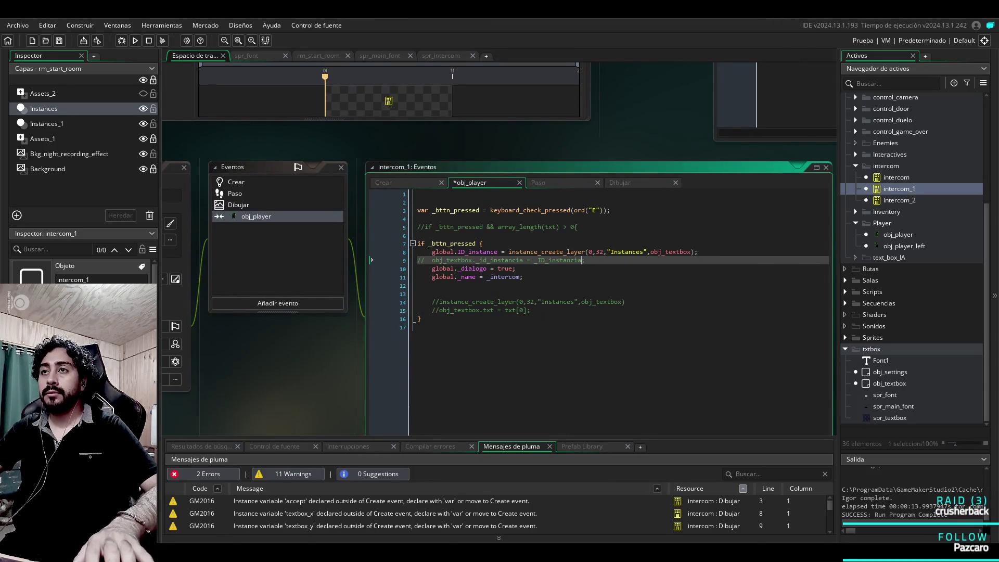
Step: In intercom_2, store the created textbox in global.ID_instance and comment out the obj_textbox._id_instancia line
double_click(899, 199)
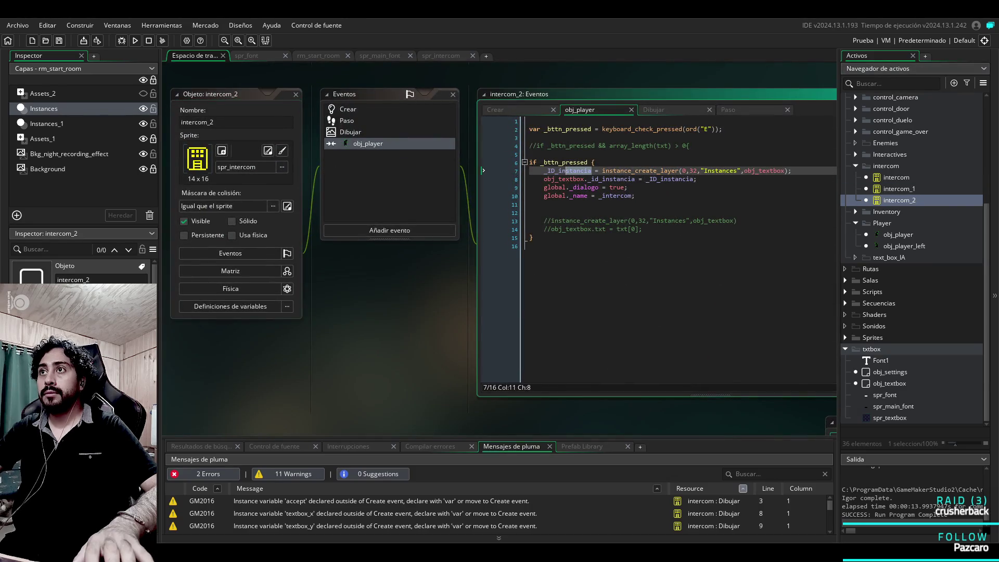
type("global.ID_instance")
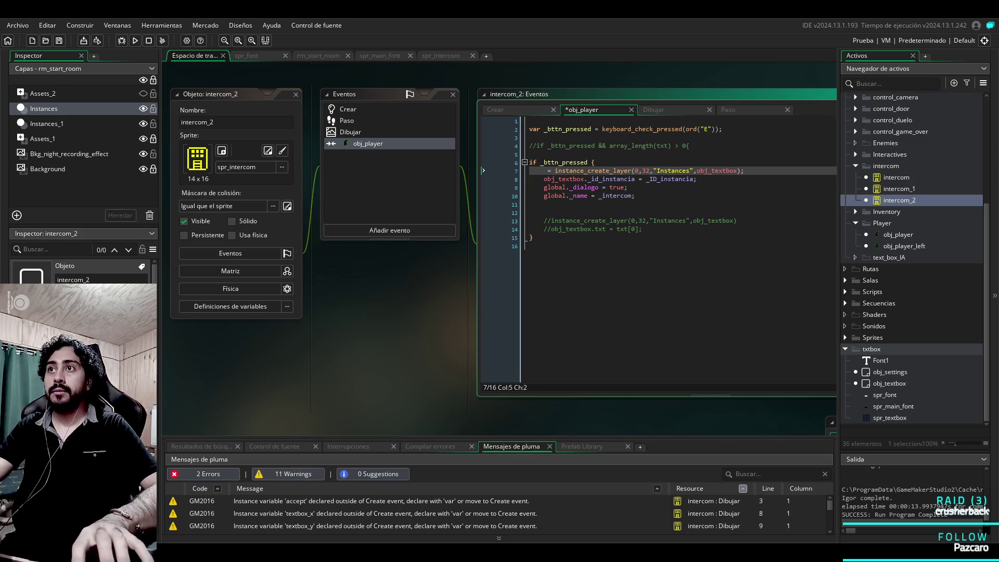
key("Down")
key("Home")
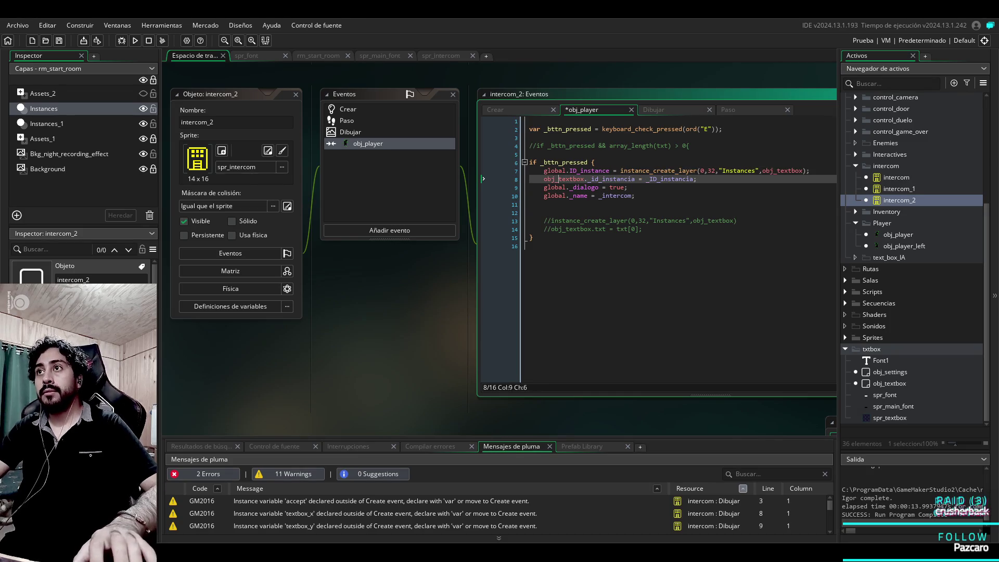
key("Home")
type("//")
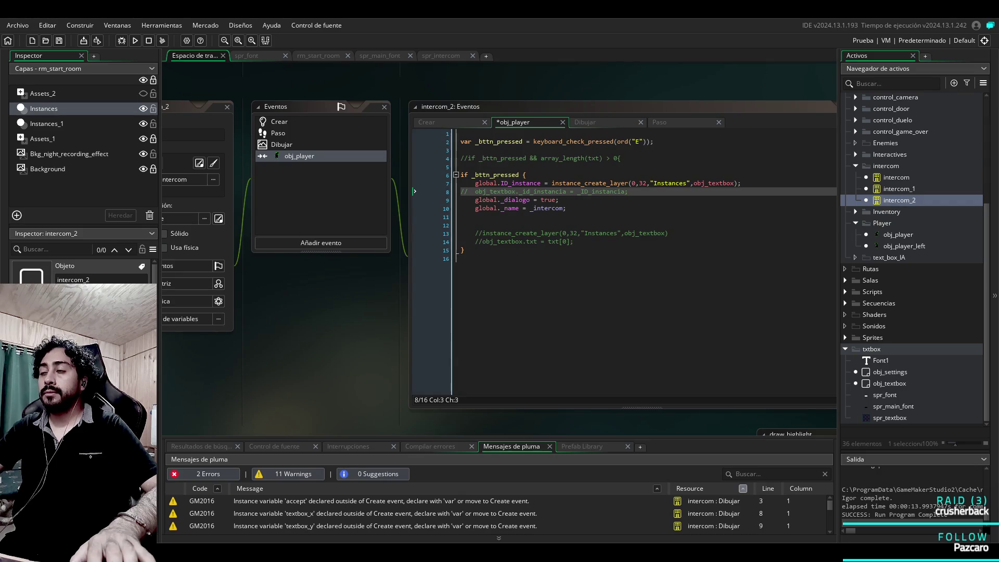
Step: Review obj_settings' Create code, then return to obj_textbox's Crear event code
double_click(890, 383)
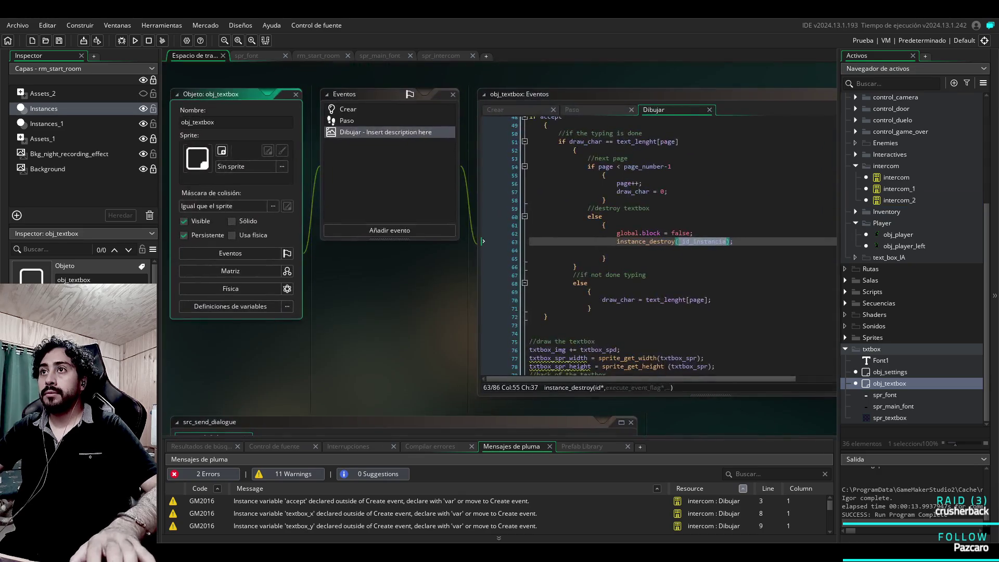
double_click(890, 372)
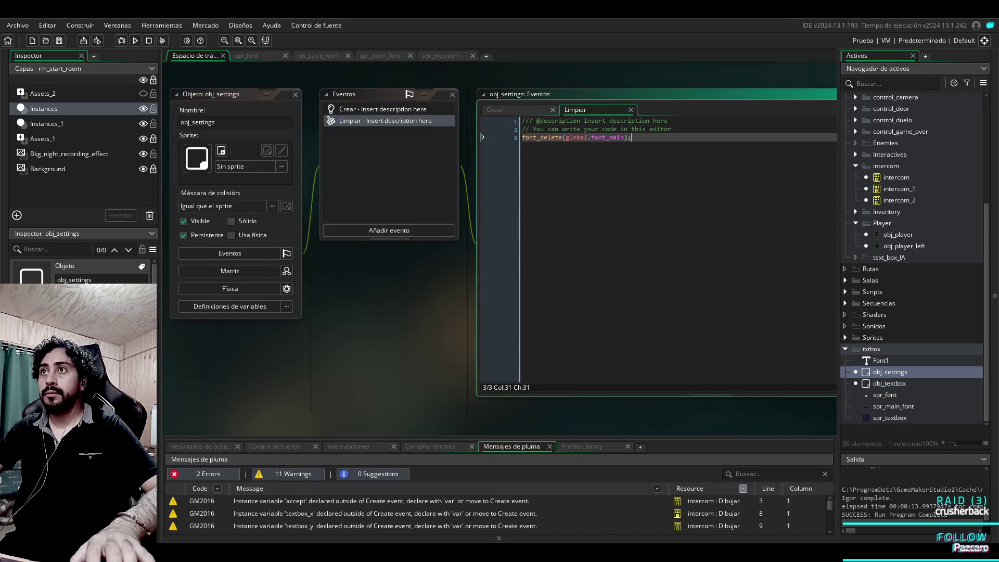
left_click(529, 113)
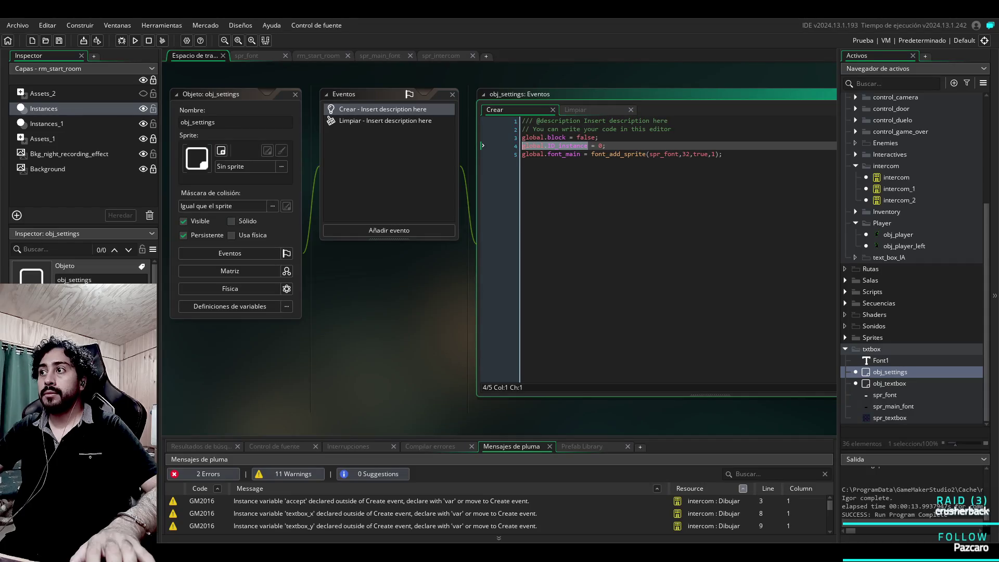
double_click(890, 384)
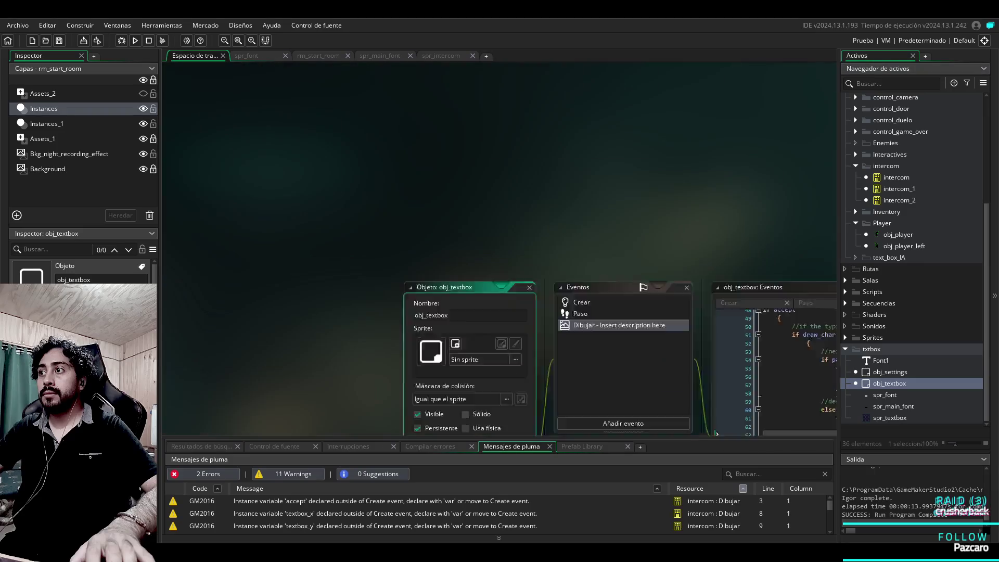
left_click(347, 109)
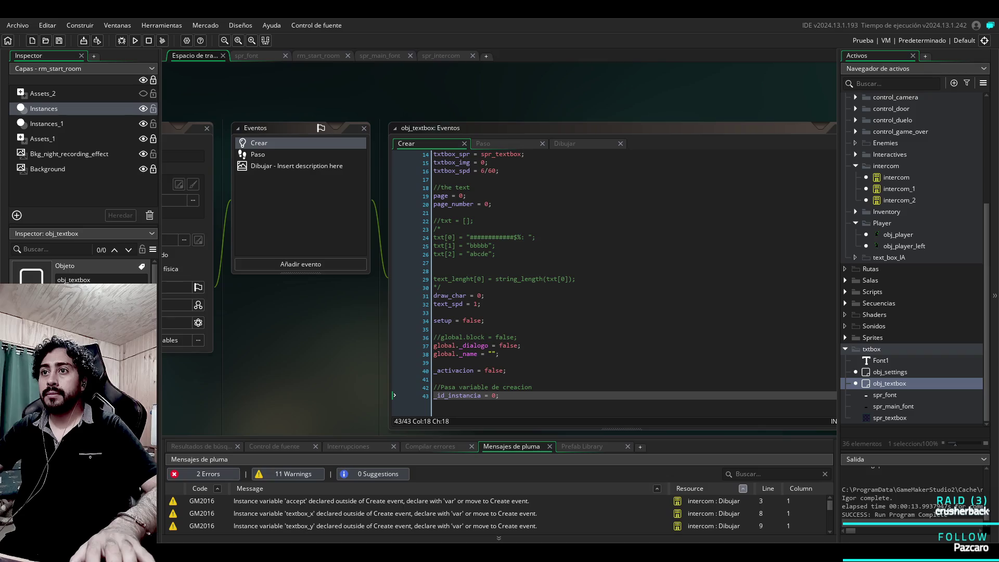
Step: Change obj_textbox's Crear line to _id_instancia = global.ID_instance
left_click(500, 395)
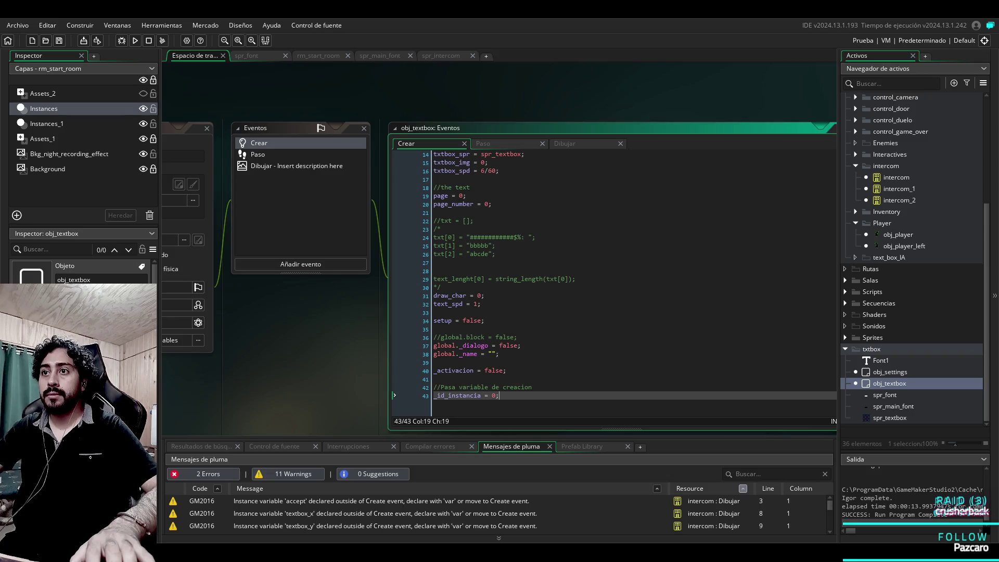
double_click(494, 396)
type("global.ID_instance")
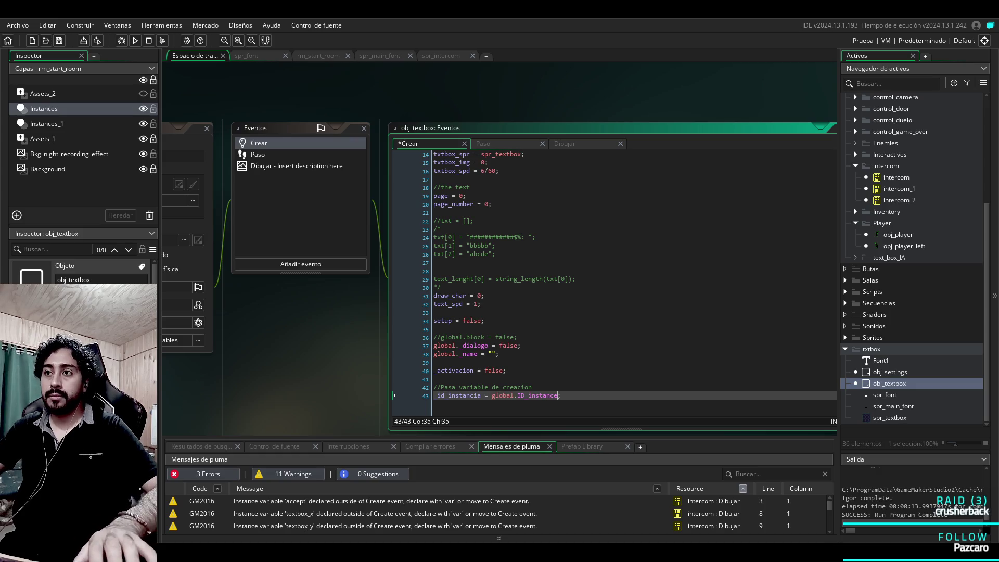
left_click(485, 321)
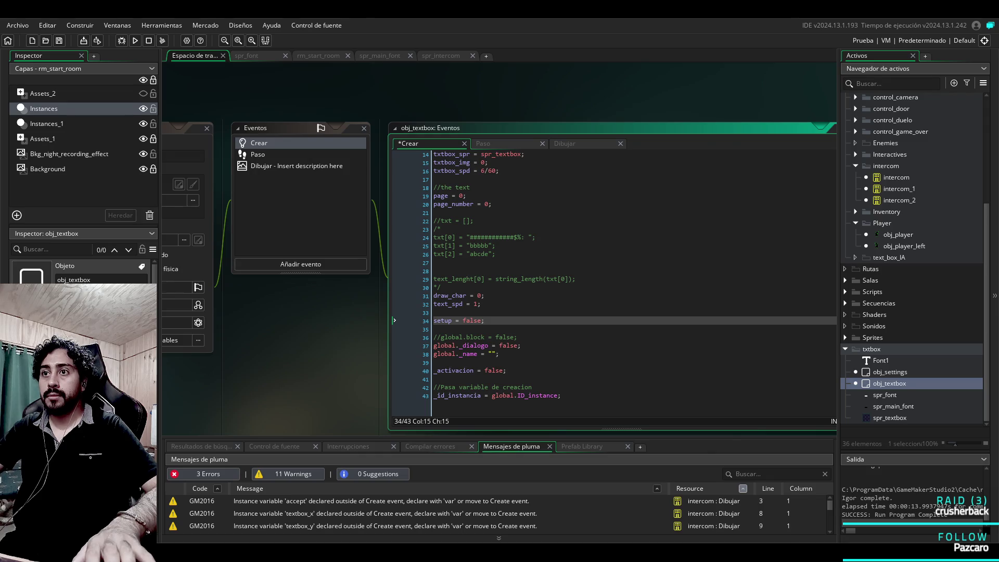
Step: Check the Paso code and paste global.ID_instance into the Dibujar event's destroy call
left_click(483, 143)
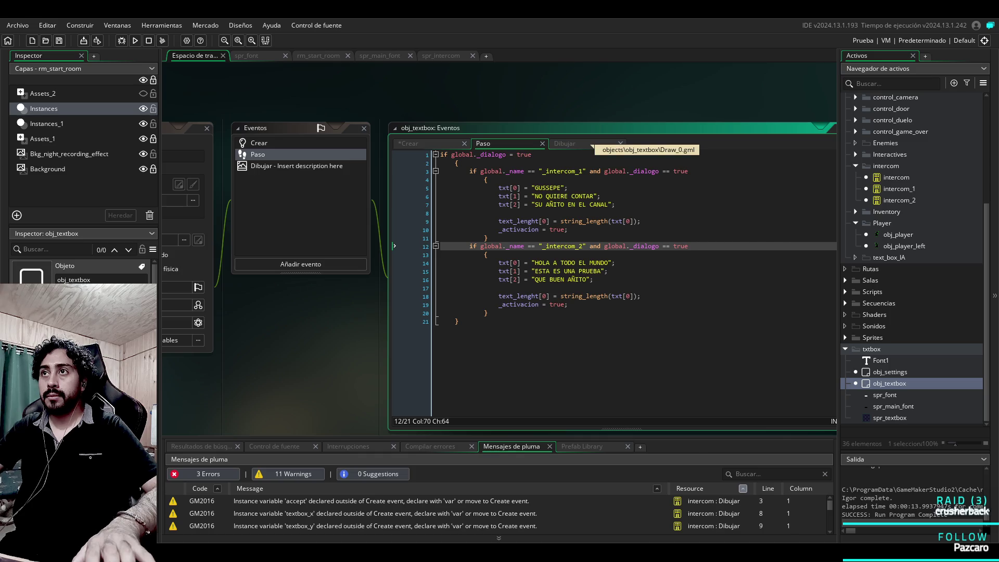
left_click(592, 146)
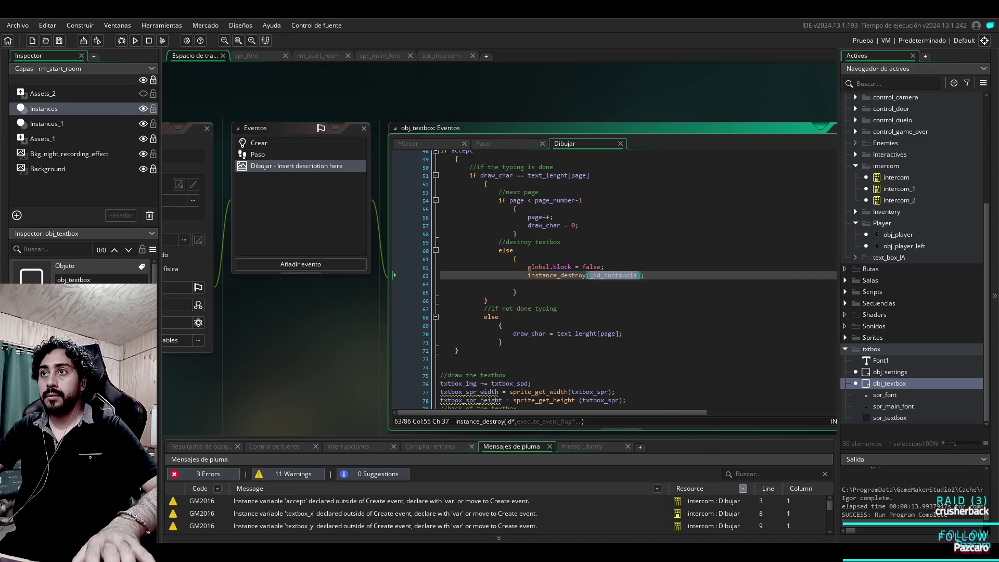
type("global.ID_instance")
Step: Review the Dibujar code so instance_destroy now targets global.ID_instance
left_click(622, 333)
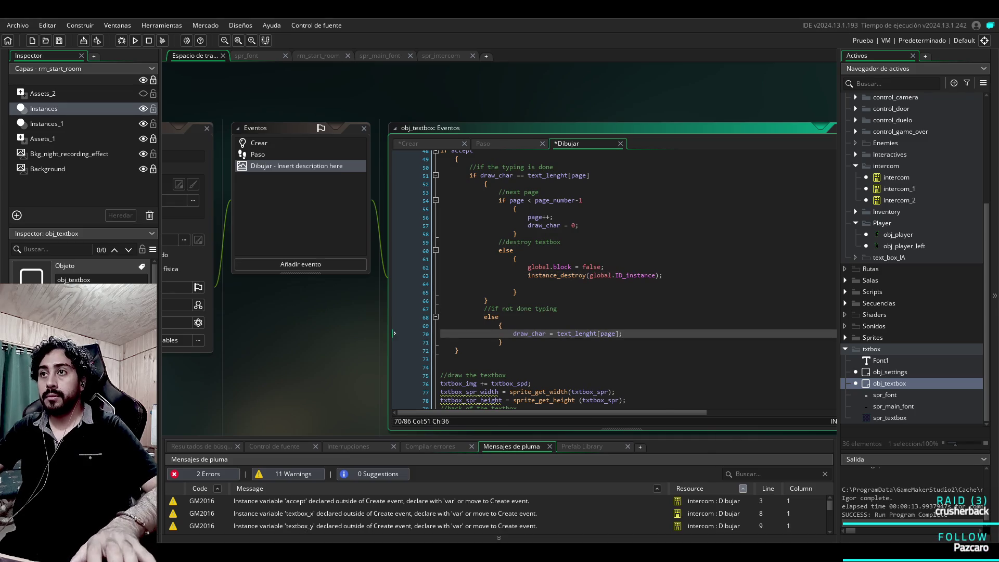
scroll(614, 281, "up", 1)
scroll(630, 279, "down", 3)
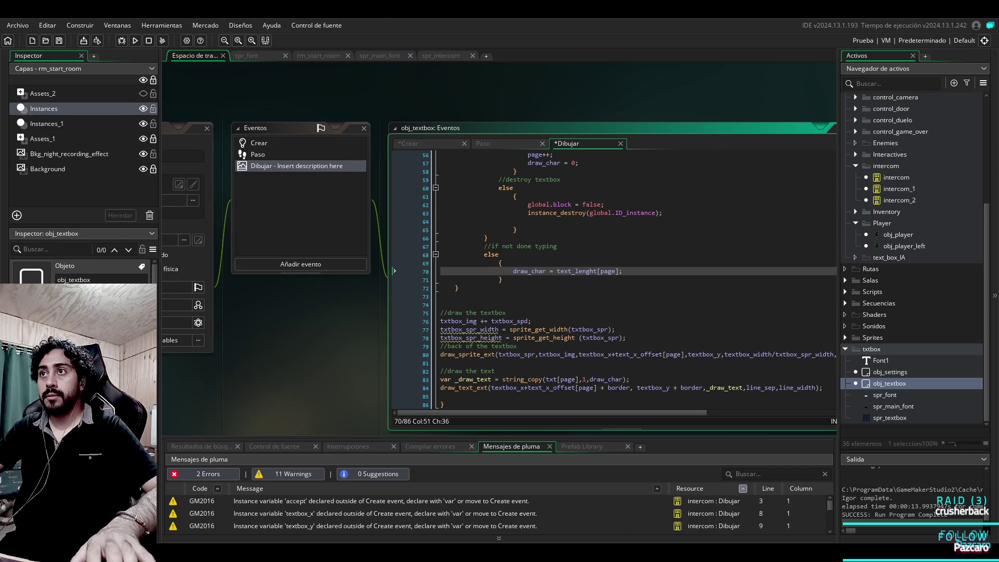
scroll(614, 281, "up", 3)
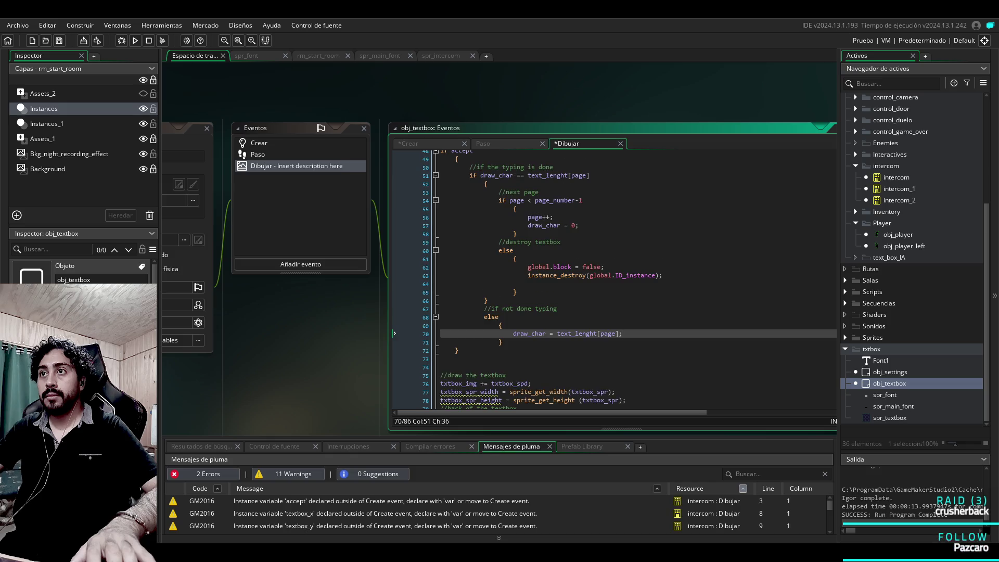
scroll(629, 280, "up", 3)
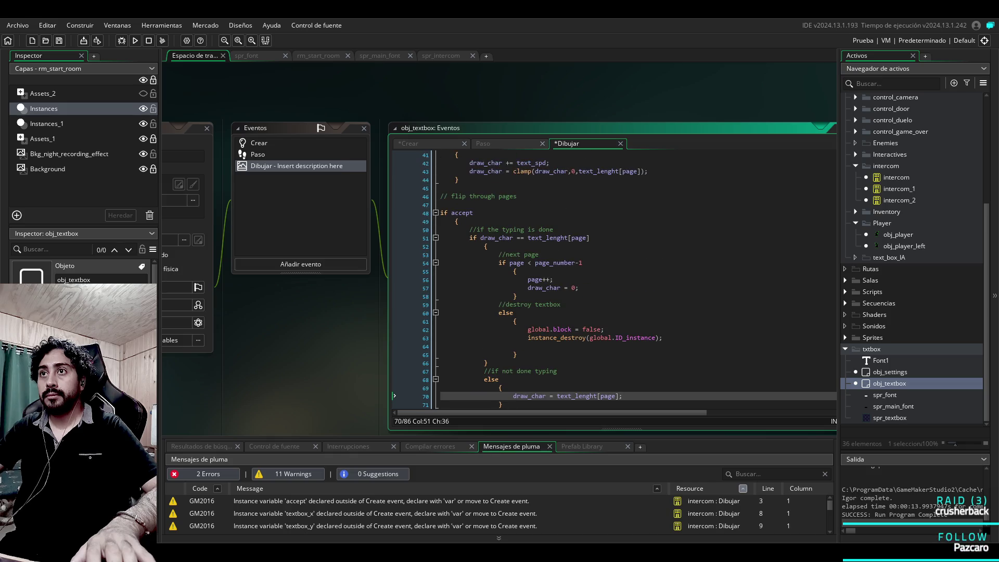
scroll(635, 281, "down", 2)
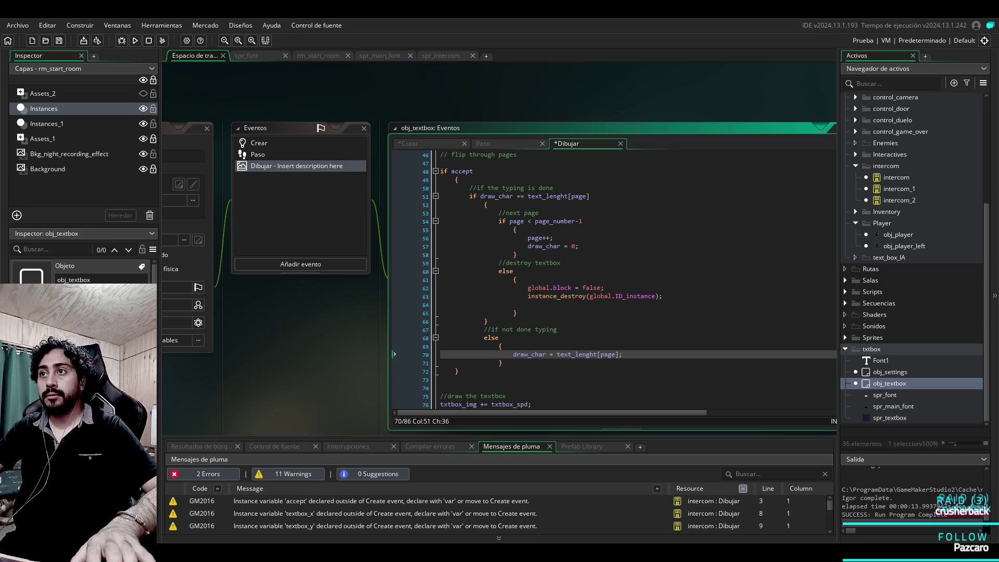
Step: Save and run the game with F5, then inspect the destroy call on line 63
key("F5")
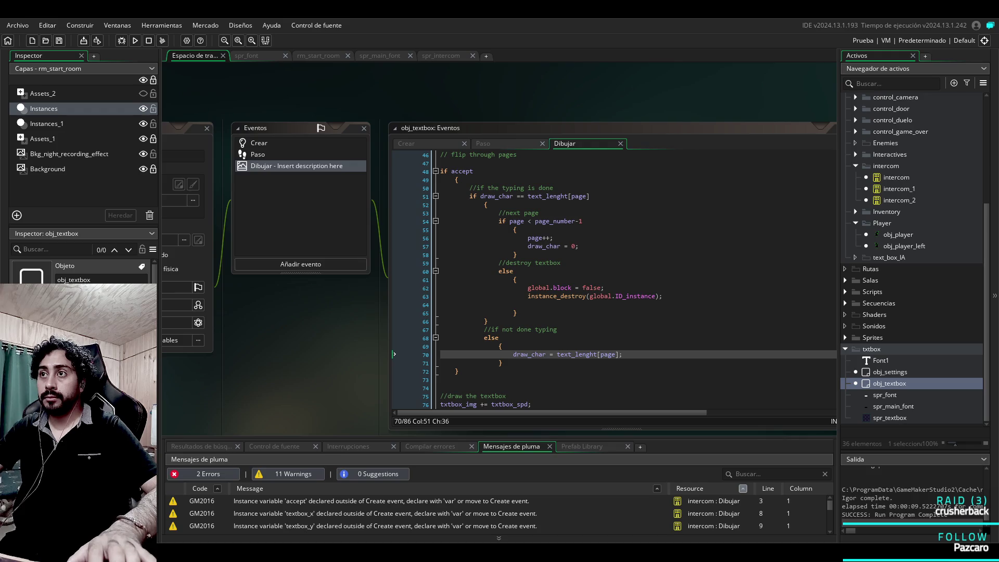
left_click(590, 296)
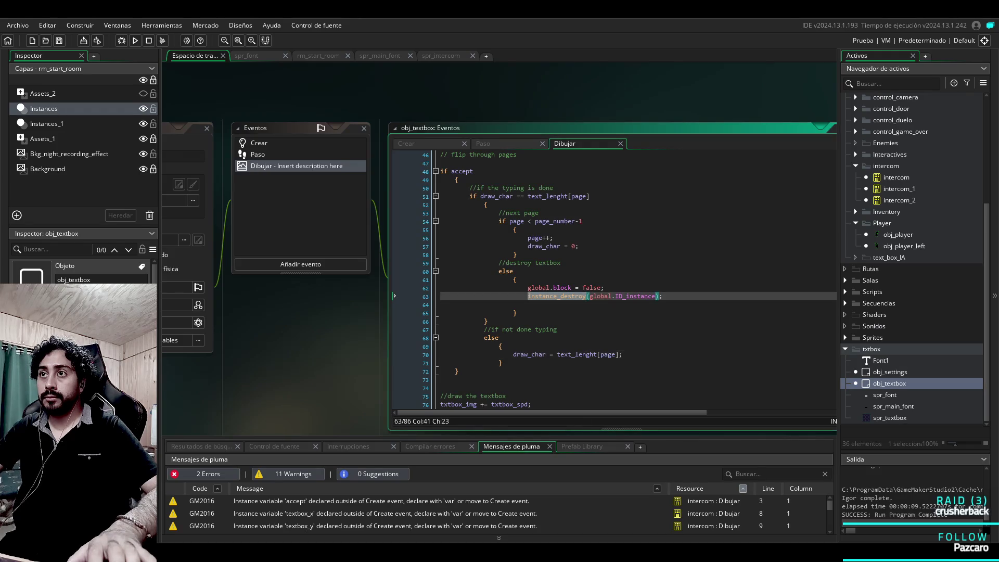
left_click(664, 296)
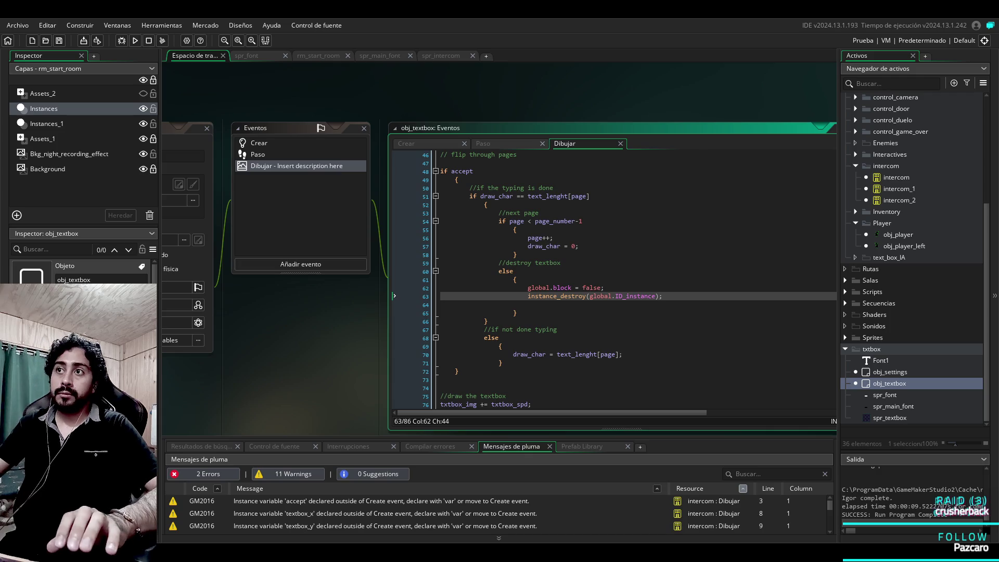
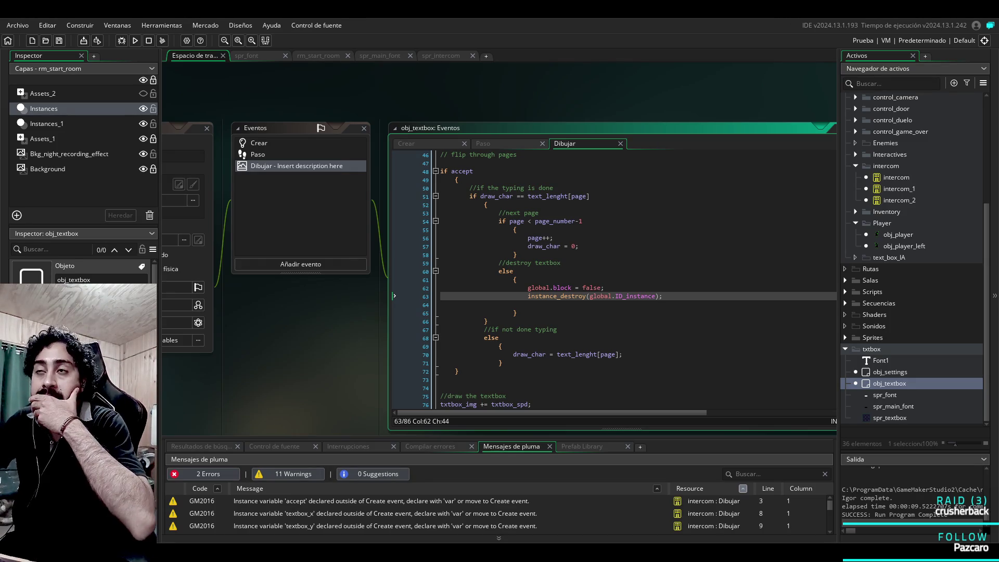
Step: Review the obj_textbox Draw code and run the game to test the textbox
scroll(614, 281, "up", 15)
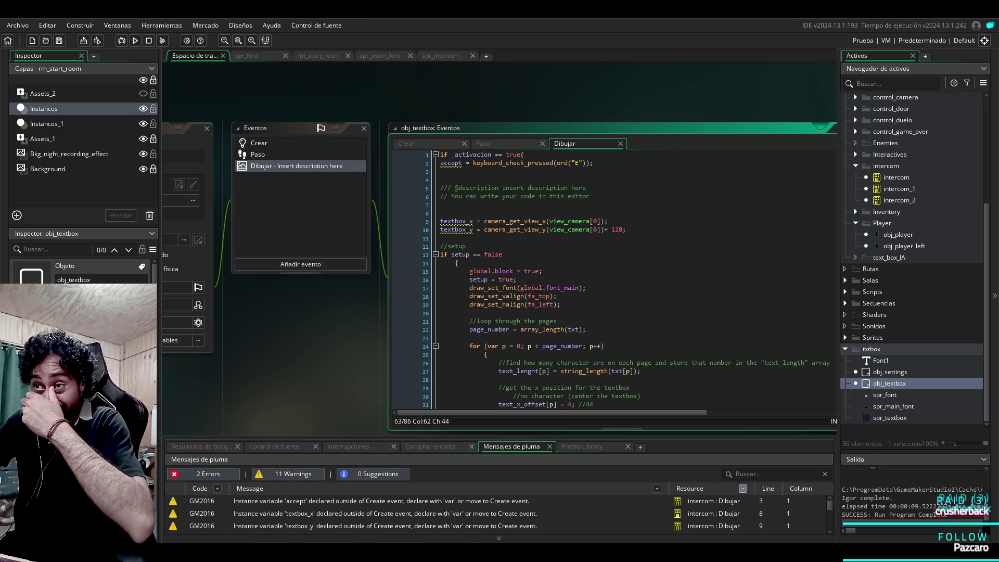
scroll(612, 281, "down", 5)
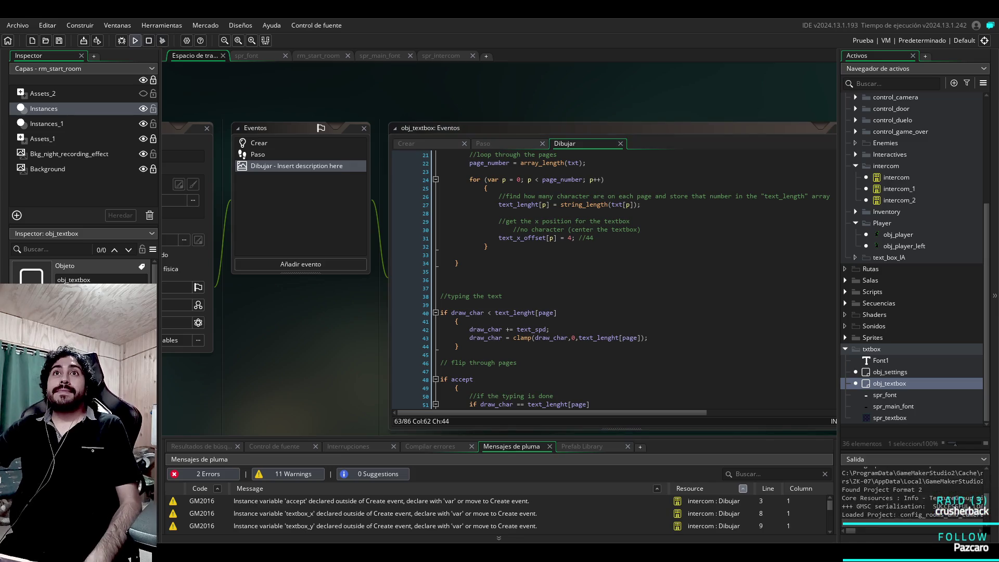
left_click(136, 41)
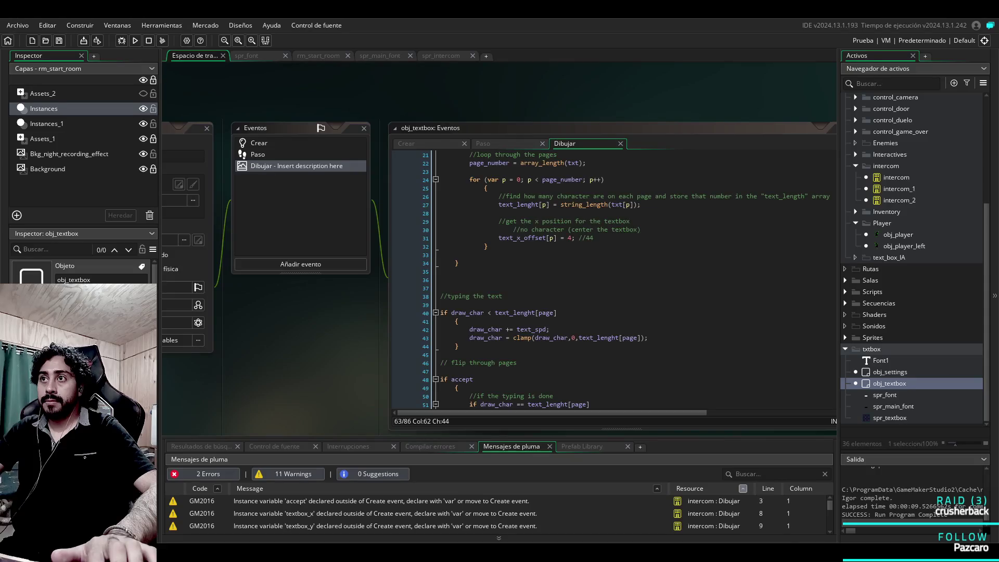
Step: Go to the instance_destroy call on line 63 of the Draw code
scroll(614, 281, "up", 5)
scroll(614, 281, "down", 10)
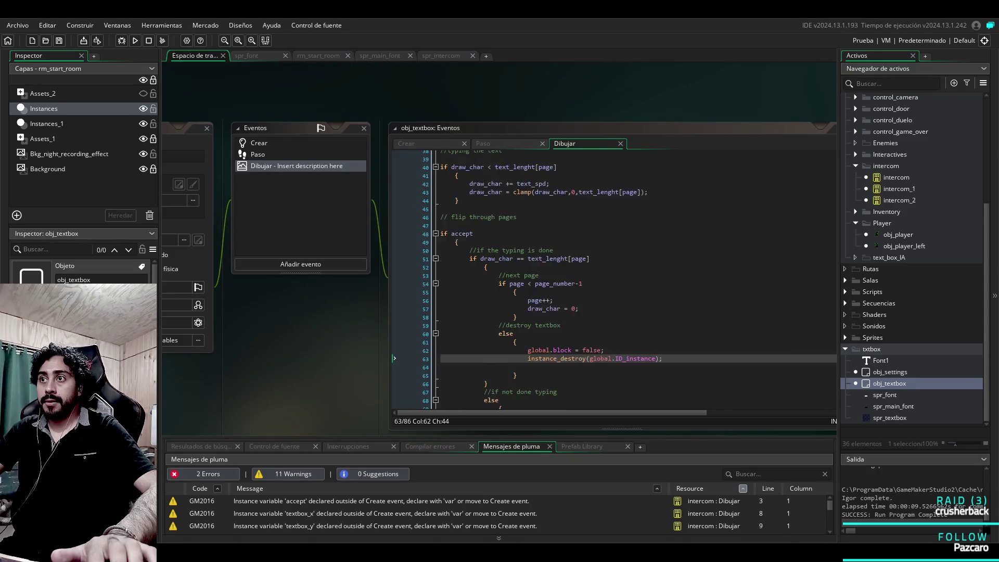
scroll(614, 281, "down", 3)
left_click(590, 296)
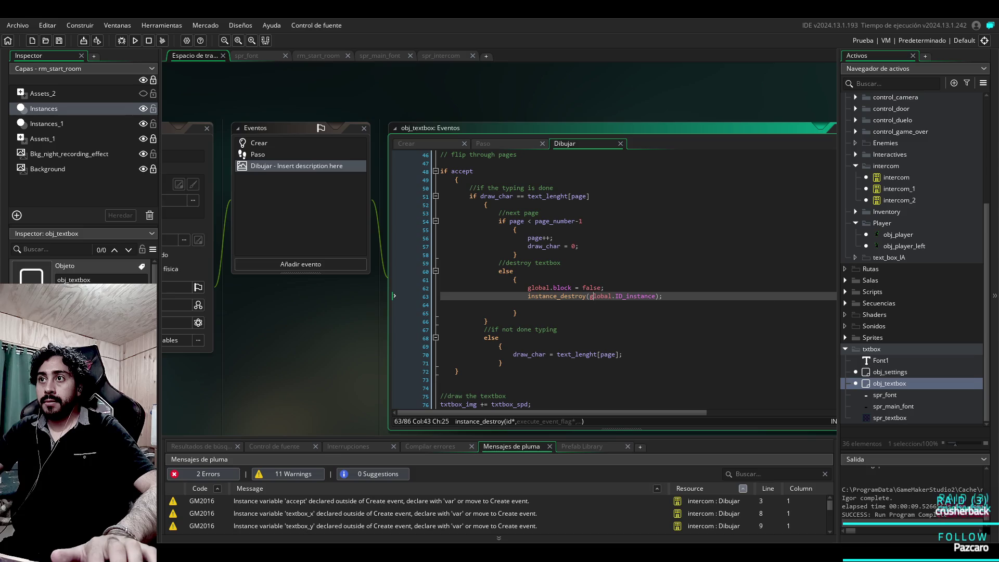
Step: Remove global.ID_instance from instance_destroy on line 63 and start a new line below
left_click_drag(590, 296, 653, 296)
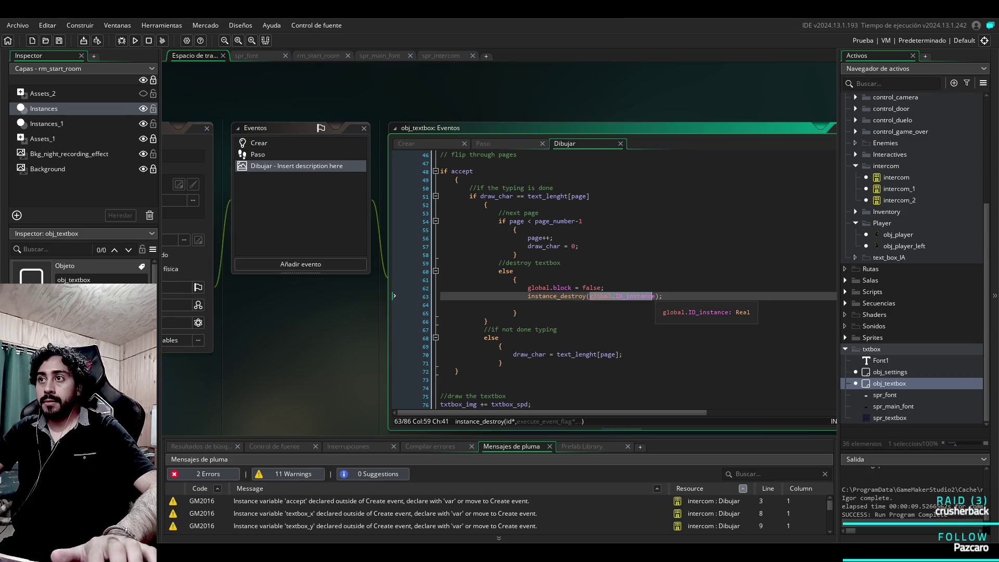
key("BackSpace")
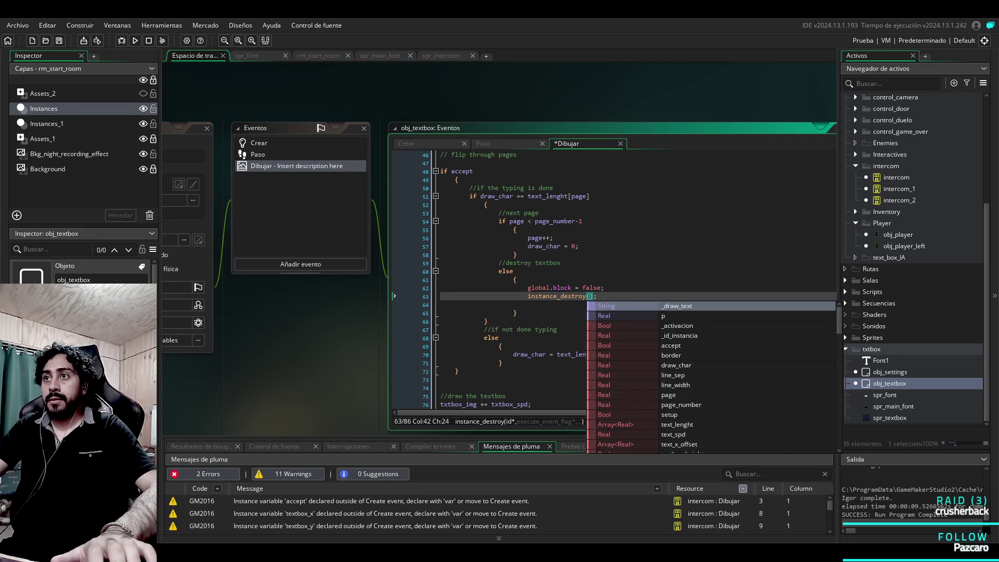
key("End")
key("Return")
Step: Add an instance_deactivate_object() call via autocomplete, then return to the start of line 63
type("instr")
key("BackSpace")
type("a")
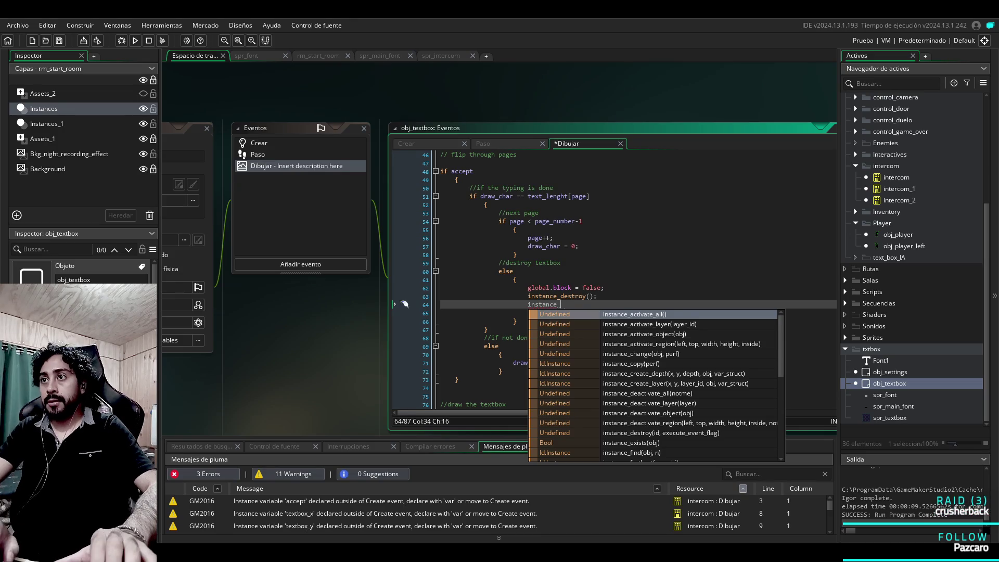
type("nce_de")
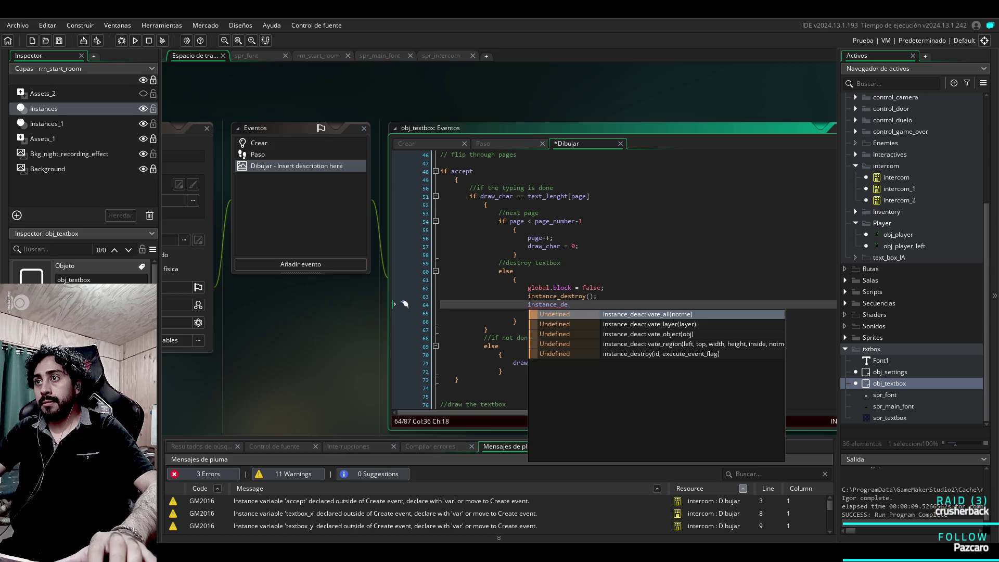
key("Down")
key("Down")
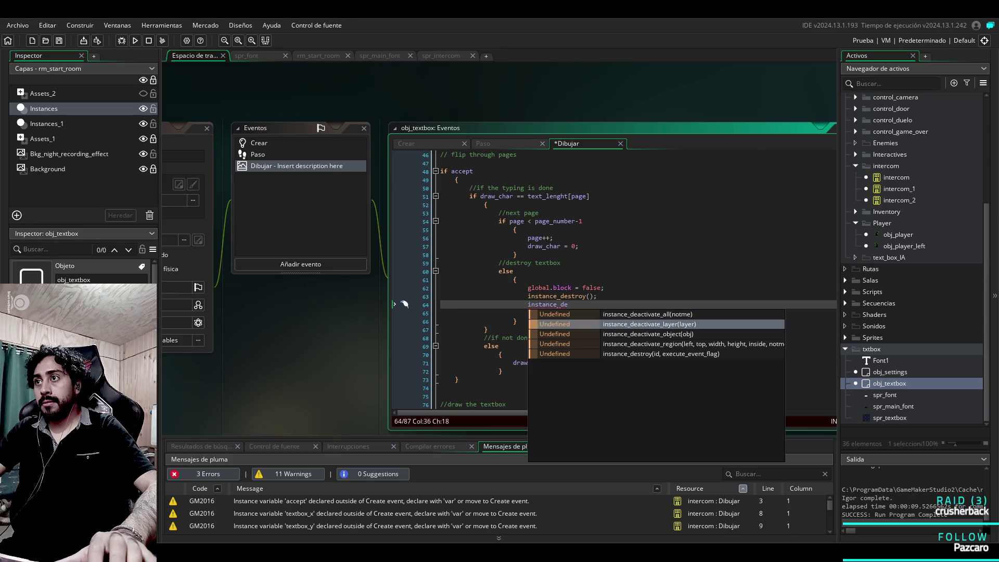
key("Return")
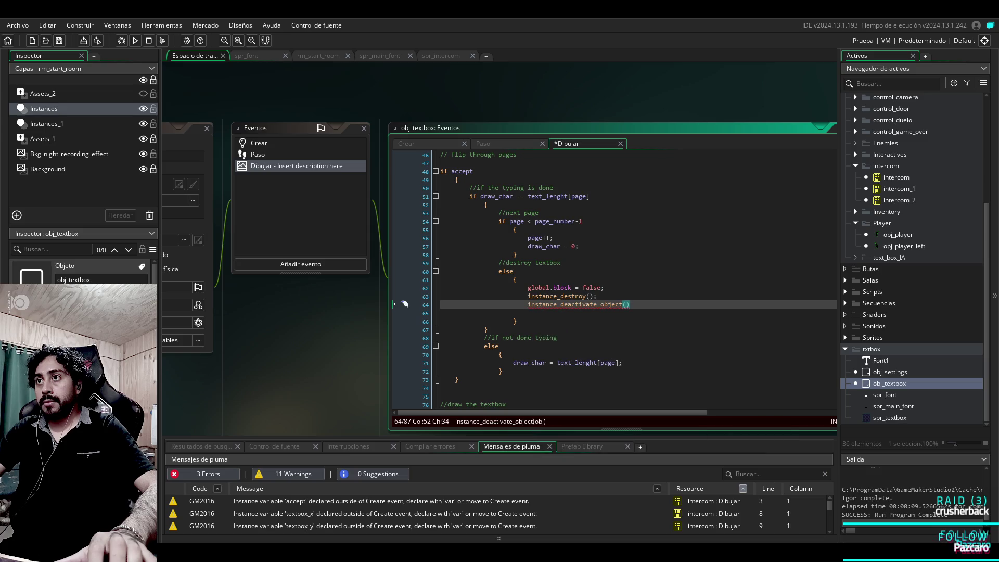
left_click(594, 296)
key("Home")
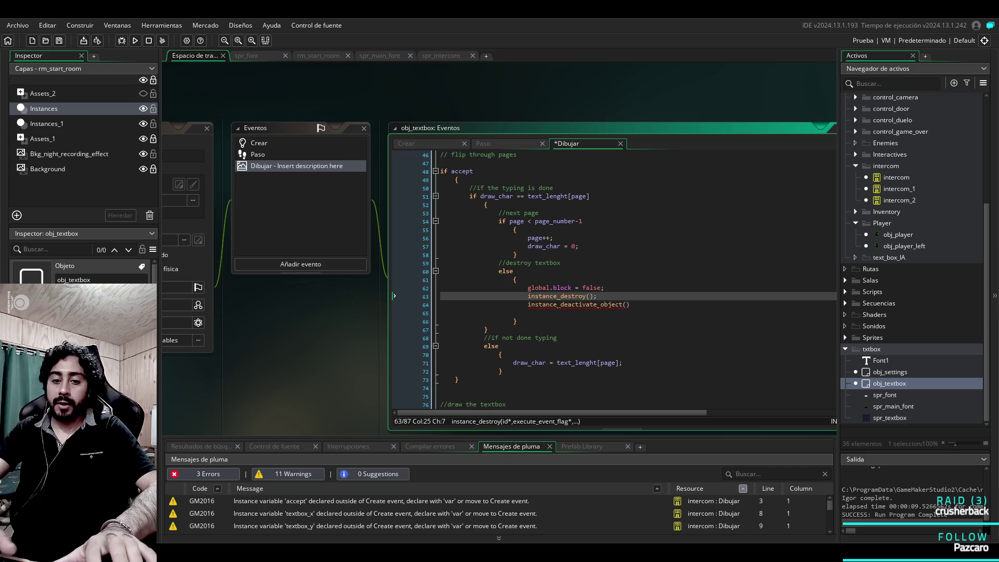
Step: Try a //global.ID_instance comment, run the game, then restore instance_destroy(global.ID_instance)
type("//")
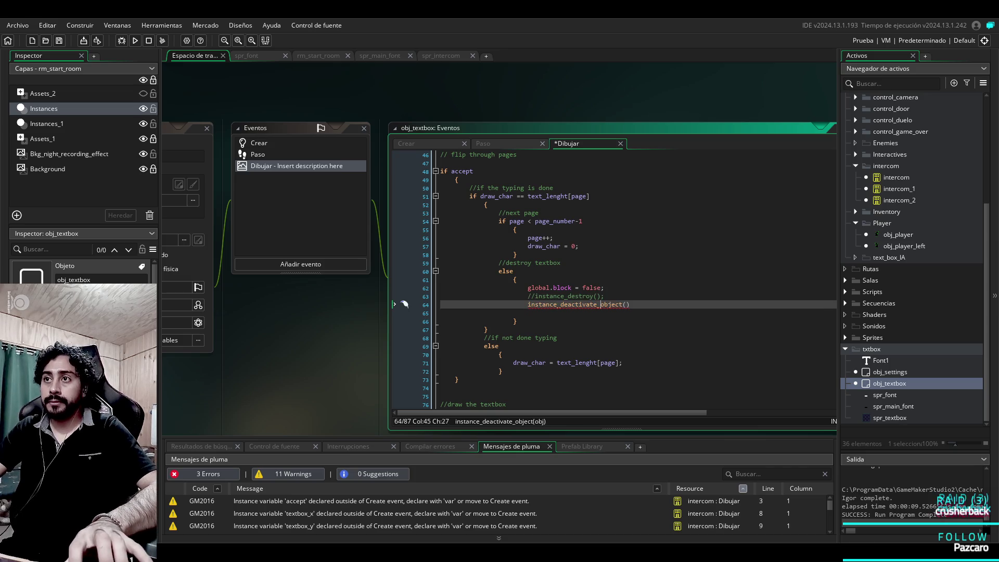
type("global.ID_instance);")
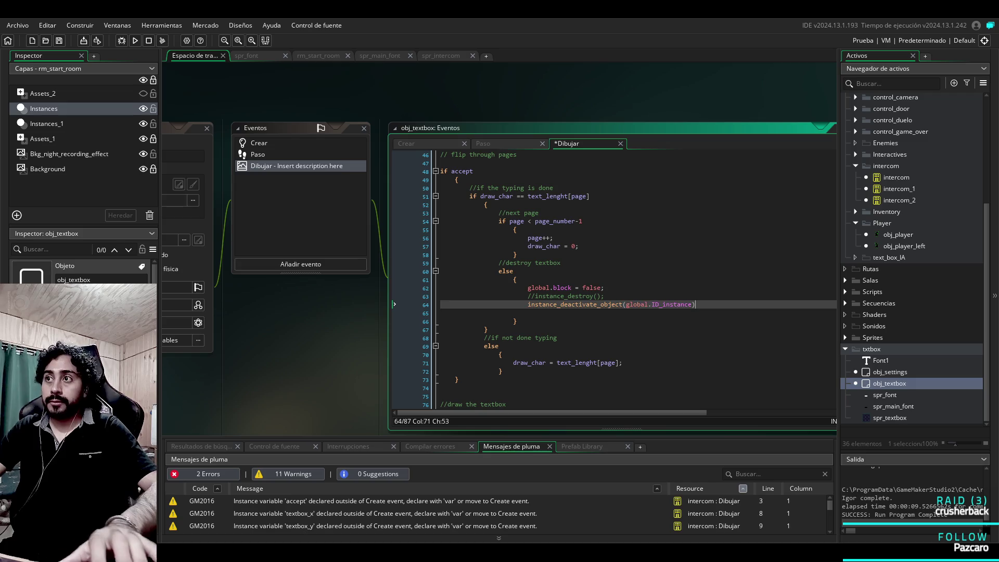
key("F5")
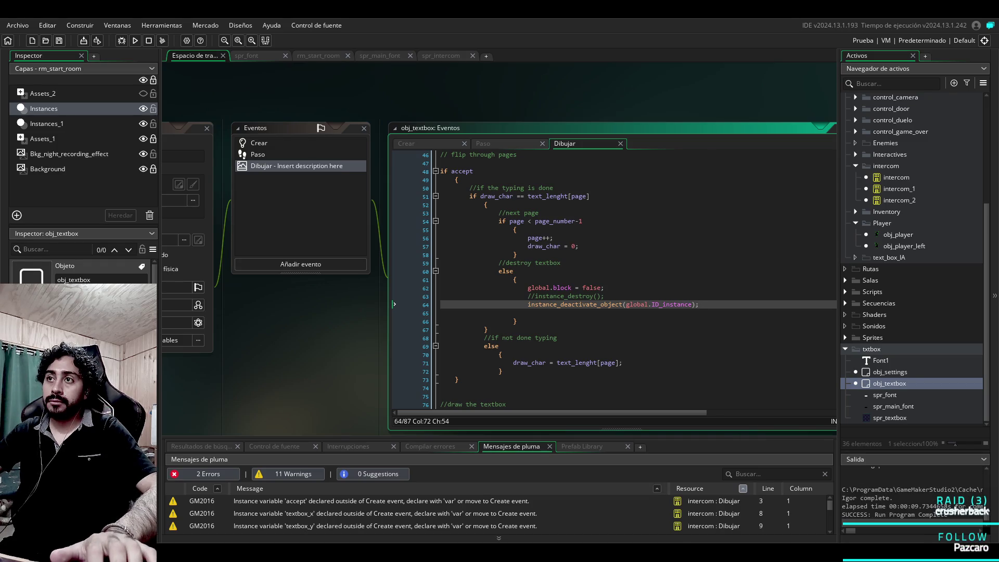
key("ctrl+z")
key("ctrl+z")
key("ctrl+z")
key("ctrl+z")
key("ctrl+z")
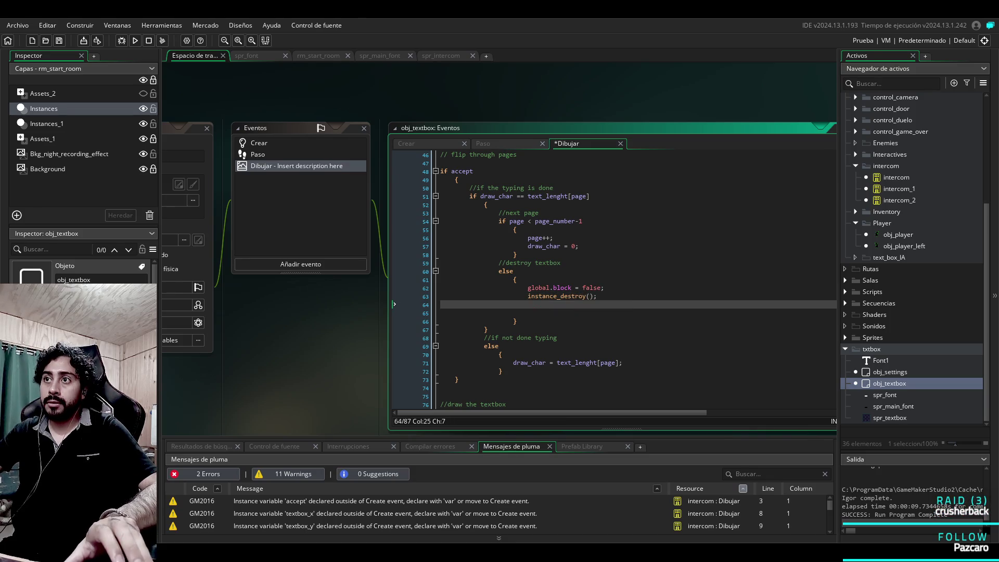
key("ctrl+z")
left_click(586, 296)
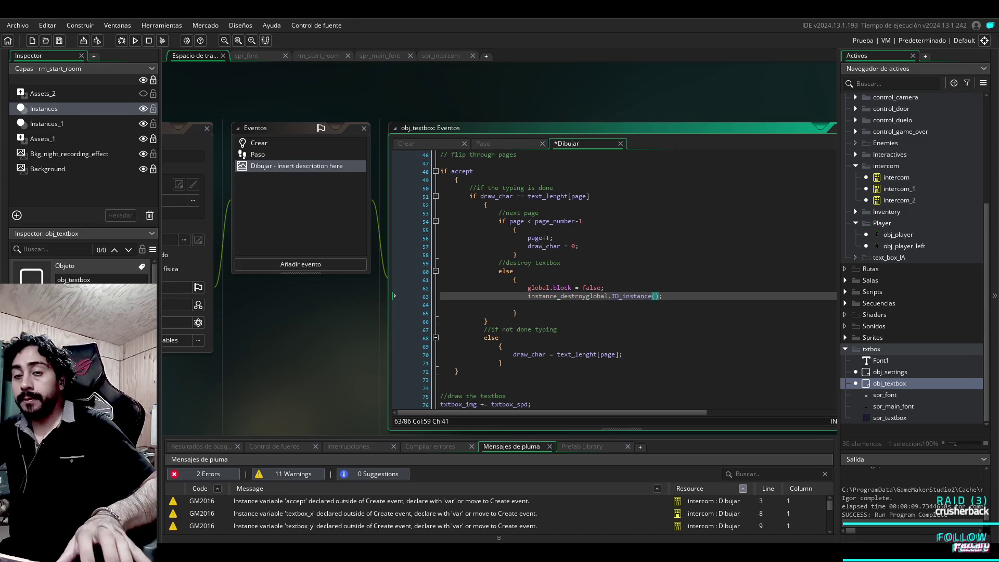
type("global.ID_instance")
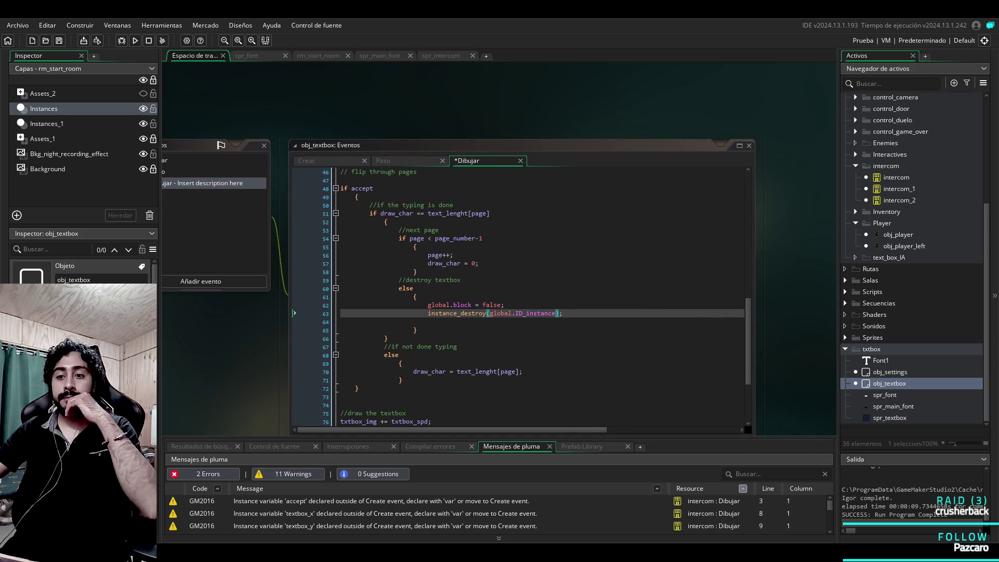
scroll(521, 297, "up", 8)
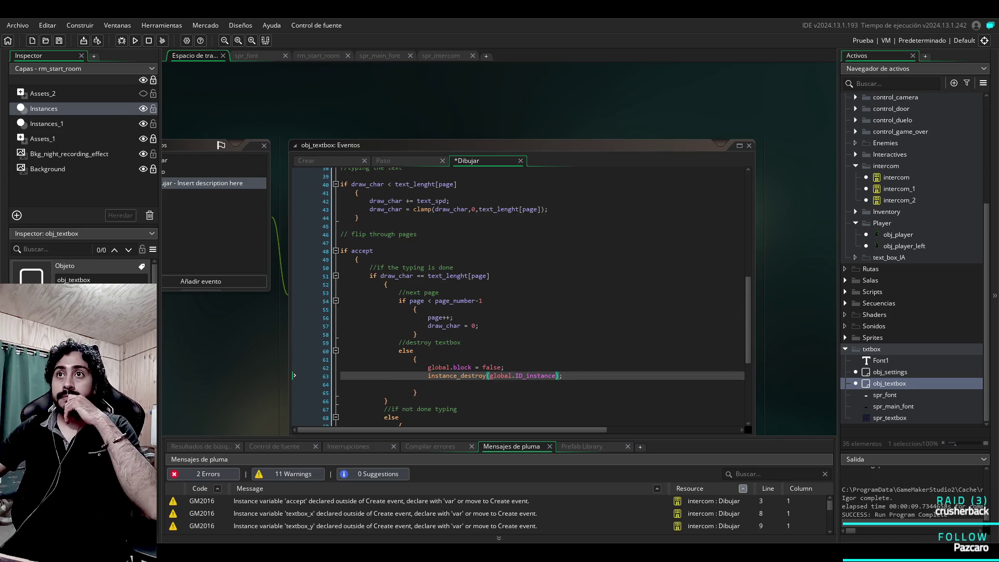
scroll(521, 297, "up", 7)
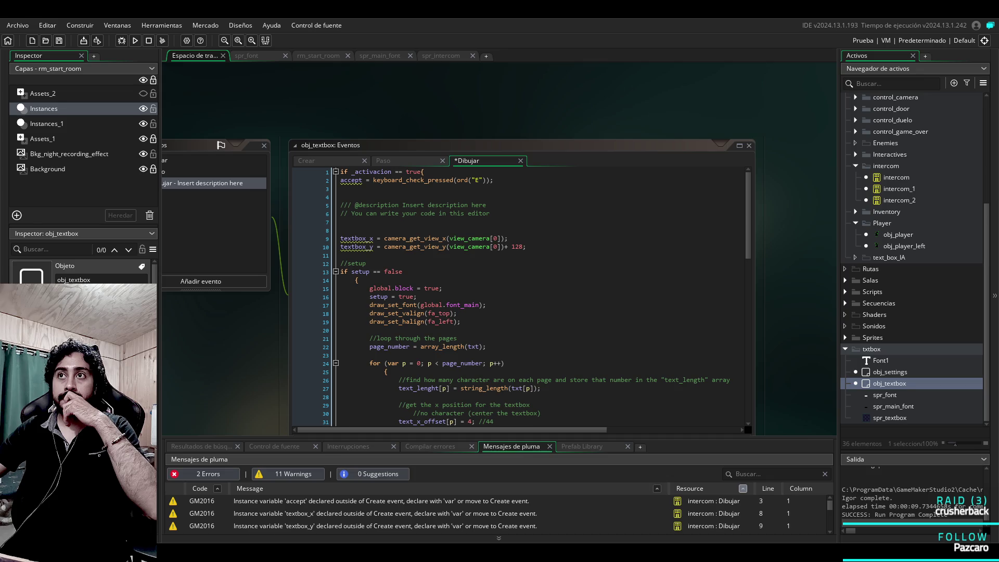
scroll(520, 296, "down", 9)
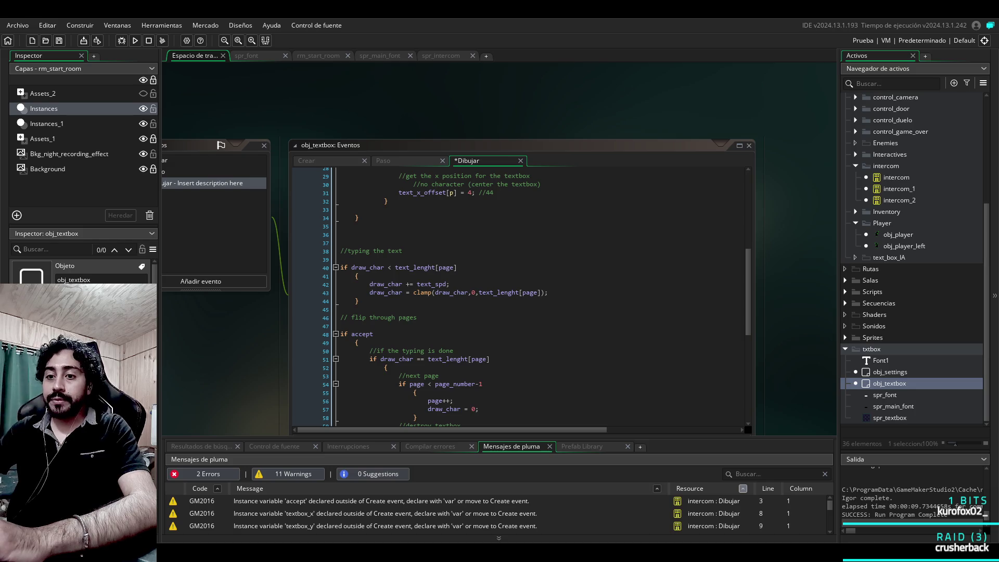
scroll(294, 354, "down", 4)
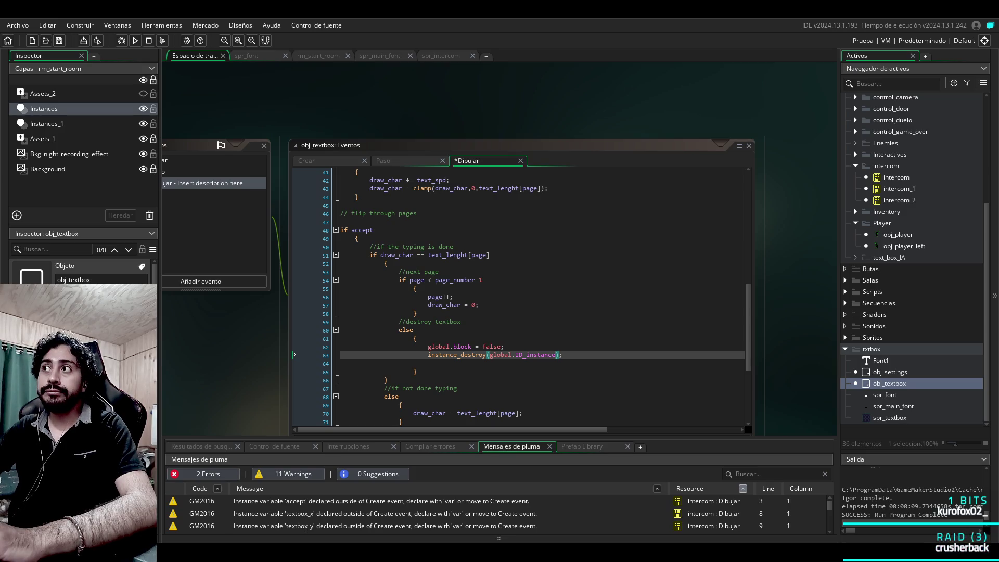
scroll(521, 297, "up", 13)
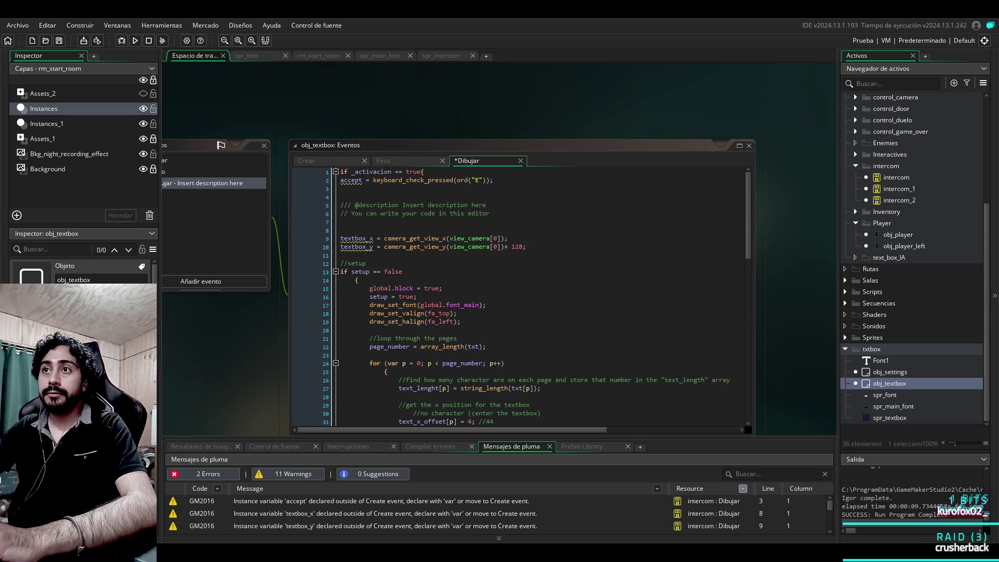
scroll(520, 297, "down", 7)
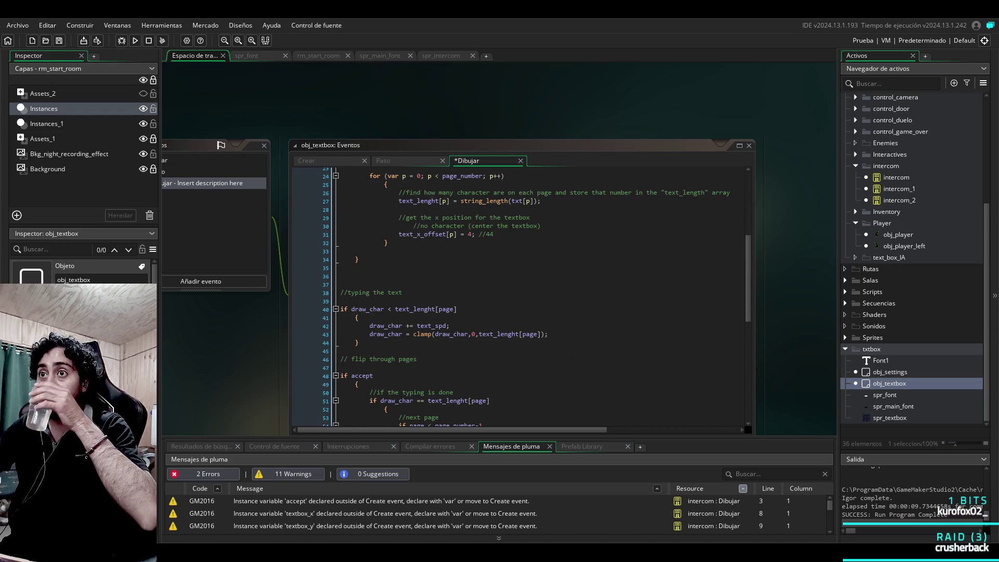
scroll(520, 297, "down", 4)
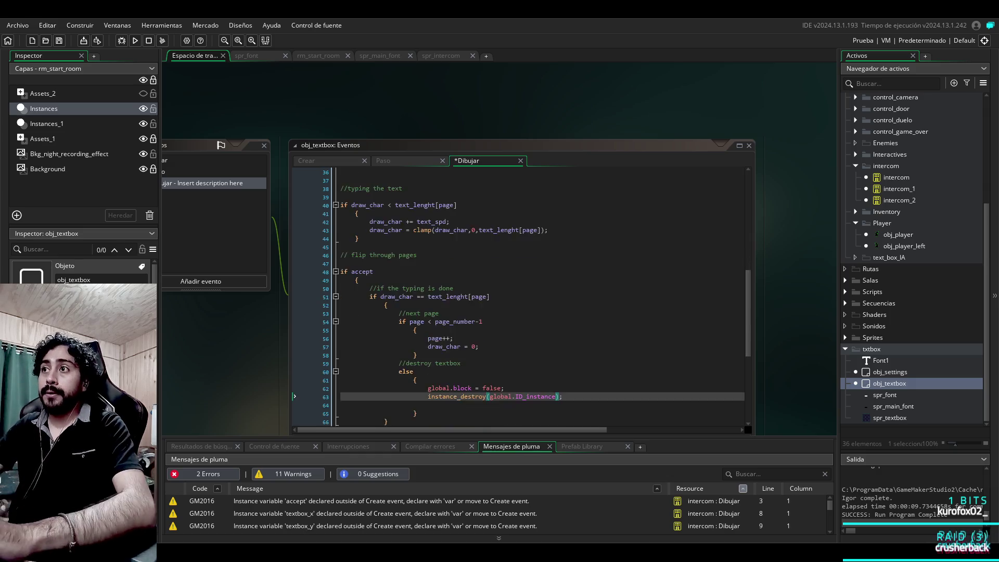
scroll(520, 297, "down", 7)
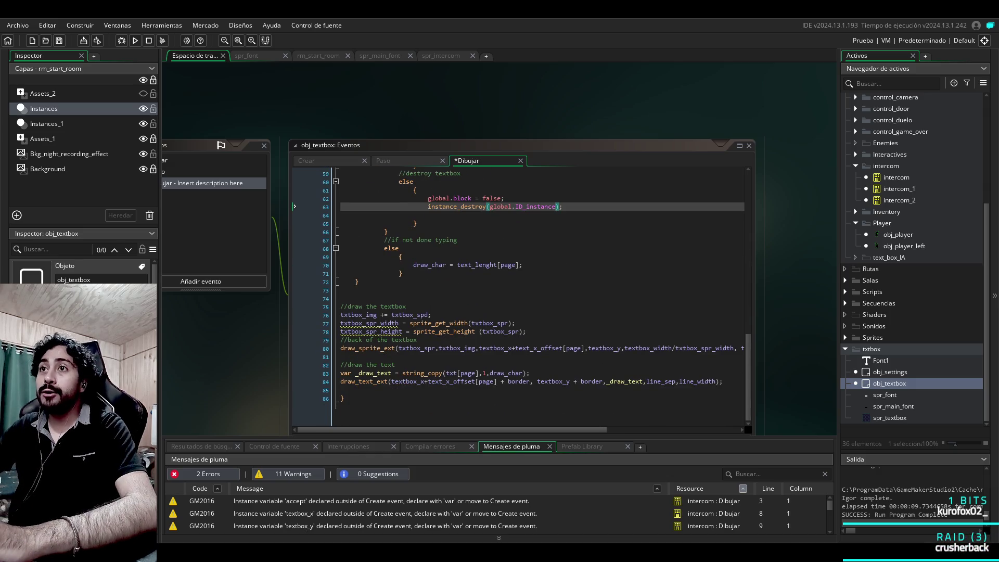
scroll(520, 296, "up", 8)
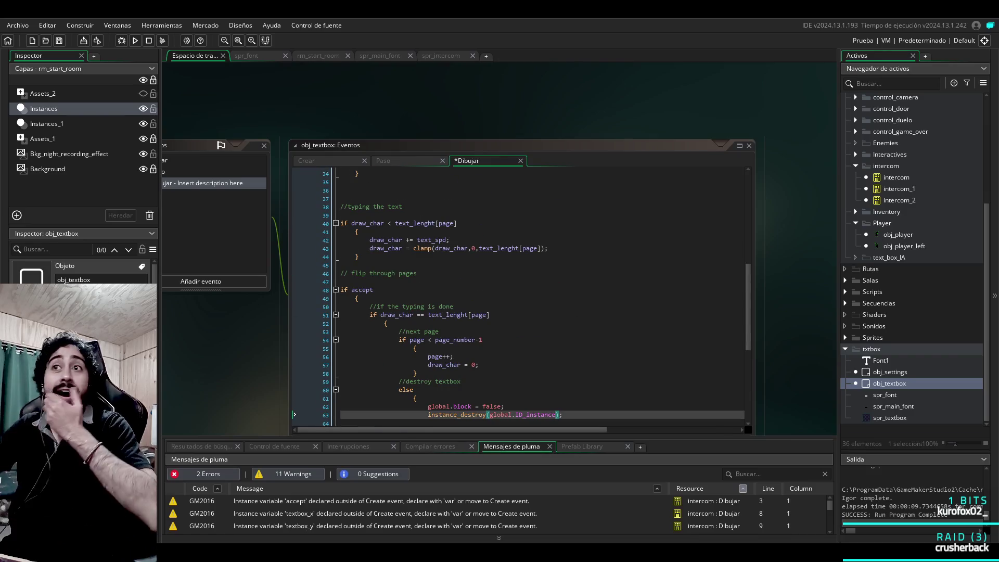
scroll(521, 297, "up", 7)
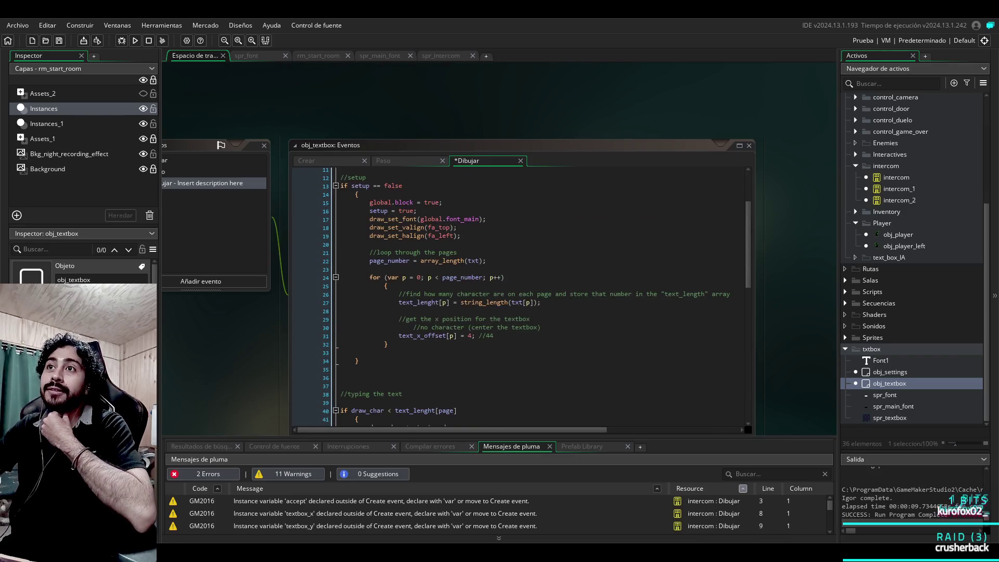
scroll(520, 297, "up", 3)
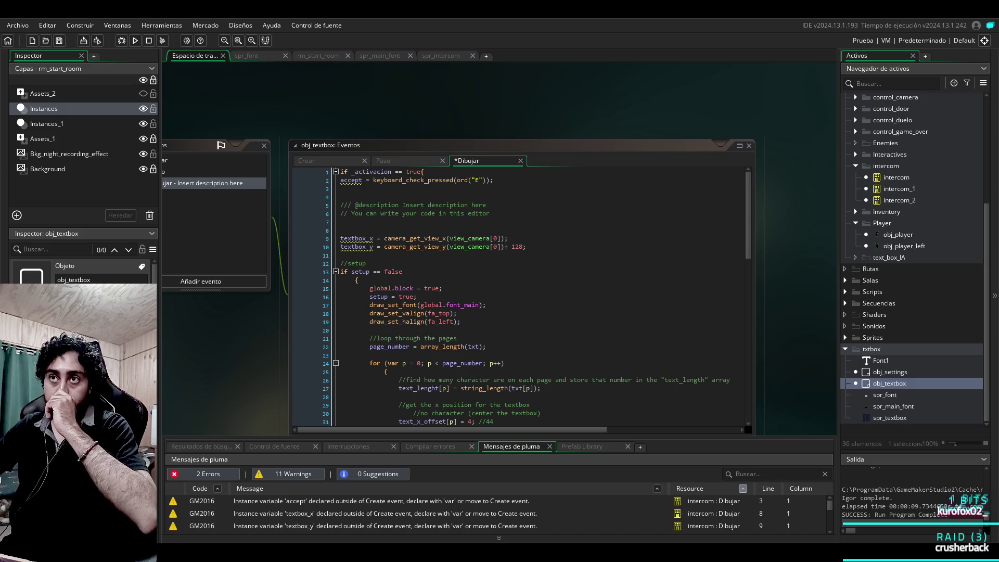
left_click(396, 160)
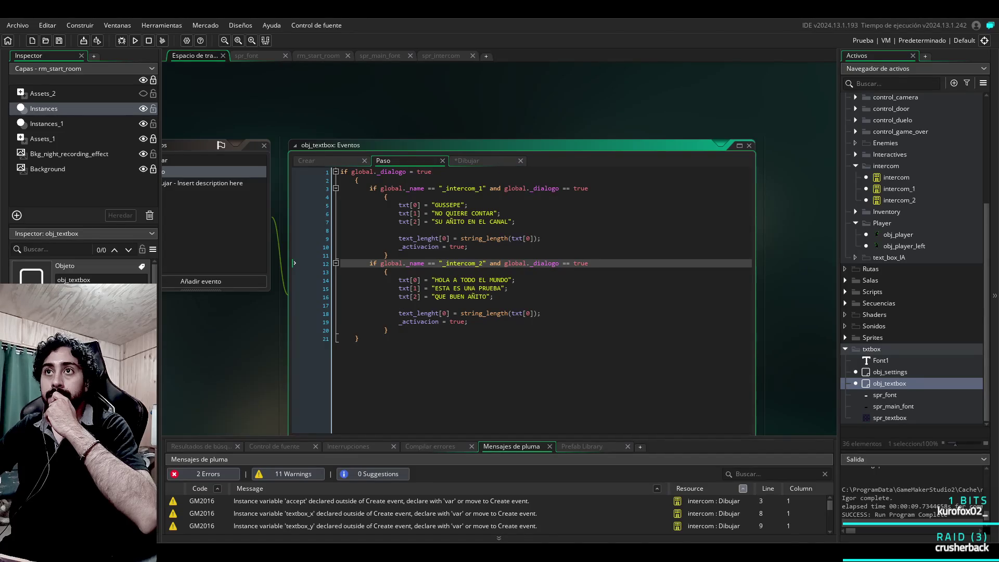
left_click(476, 161)
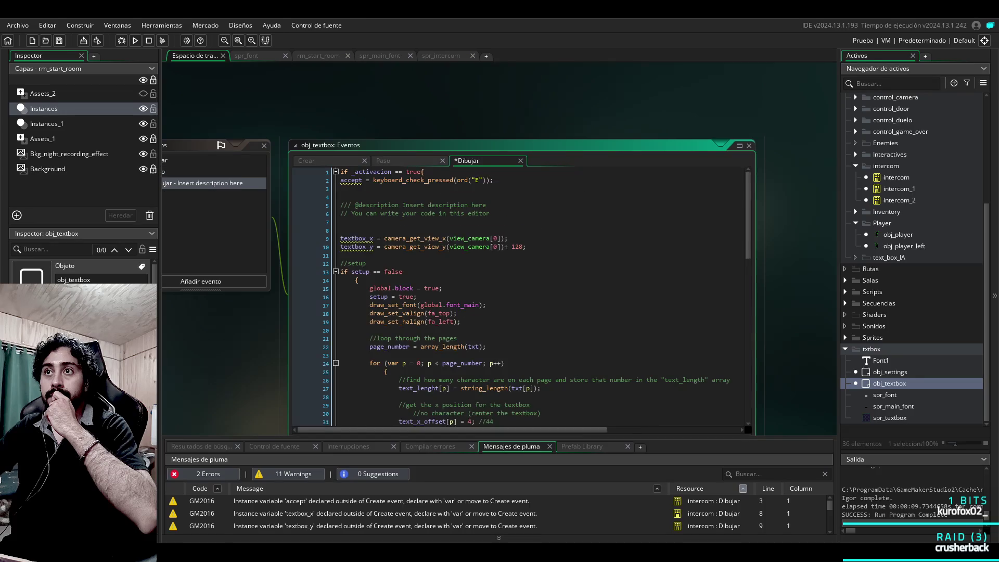
scroll(521, 297, "down", 7)
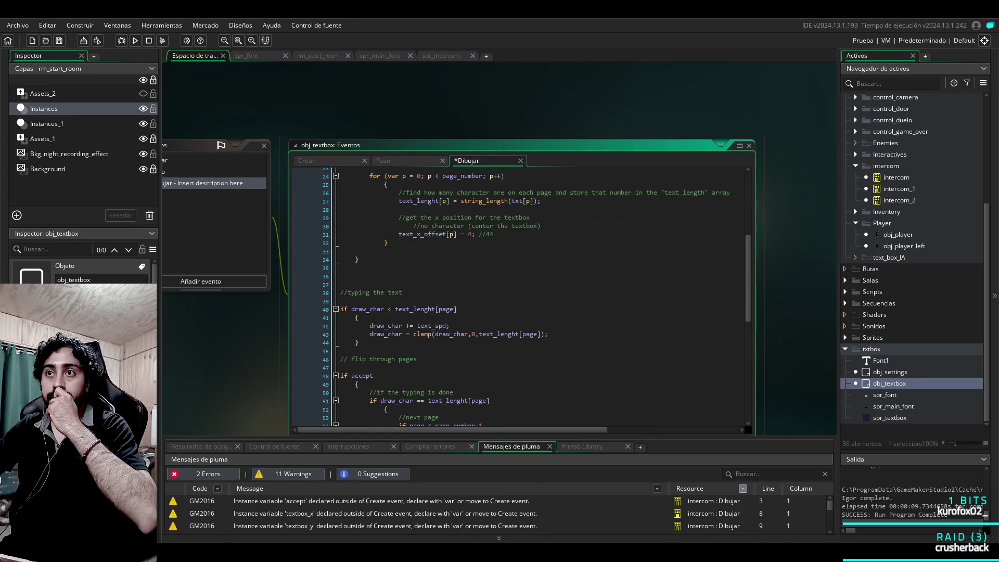
scroll(521, 296, "up", 3)
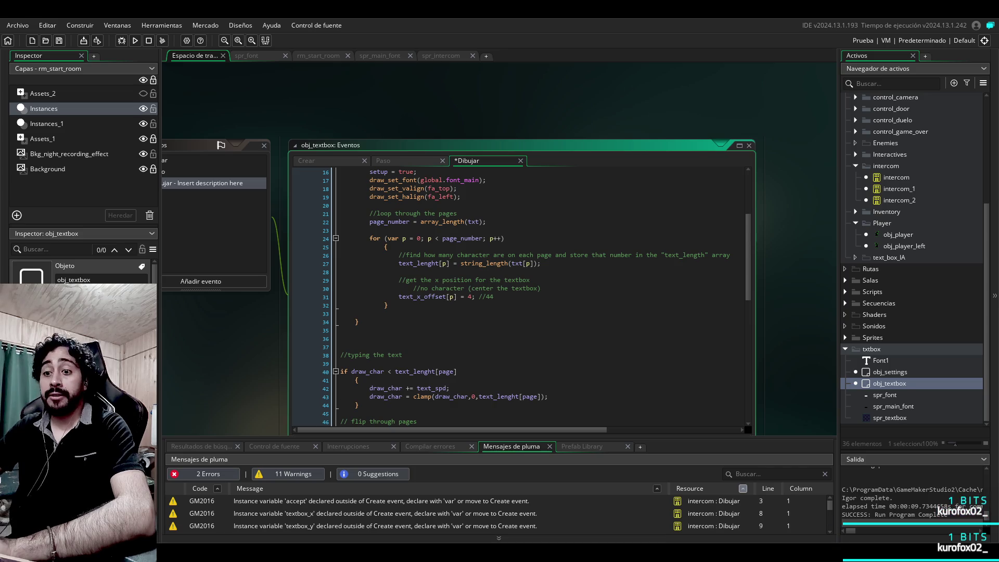
scroll(521, 297, "up", 5)
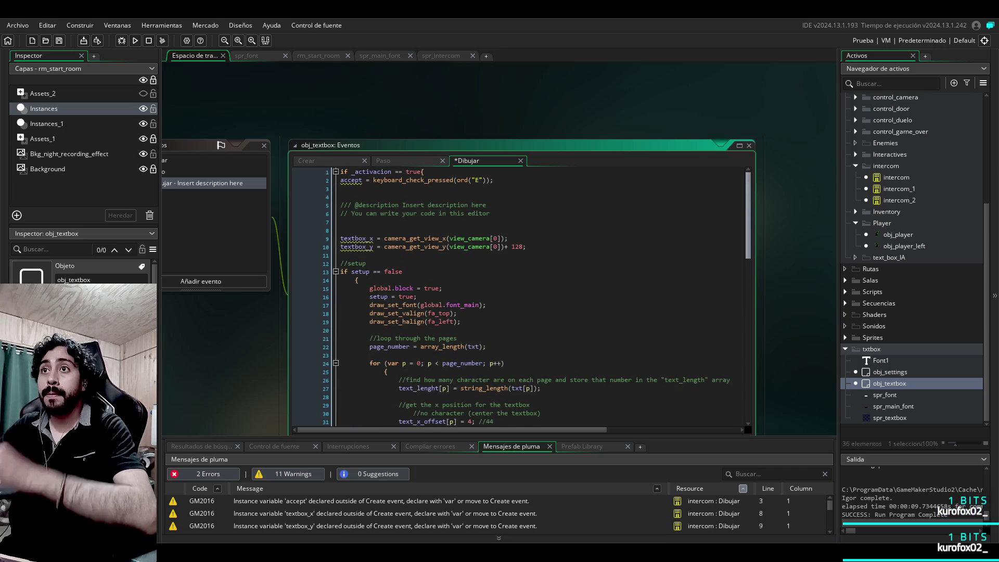
scroll(521, 297, "down", 16)
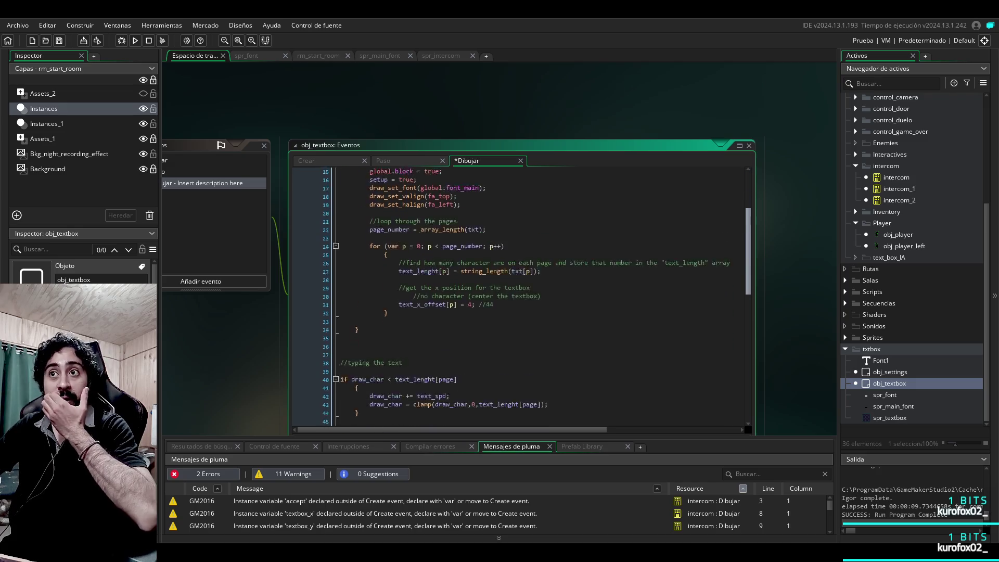
scroll(521, 297, "down", 3)
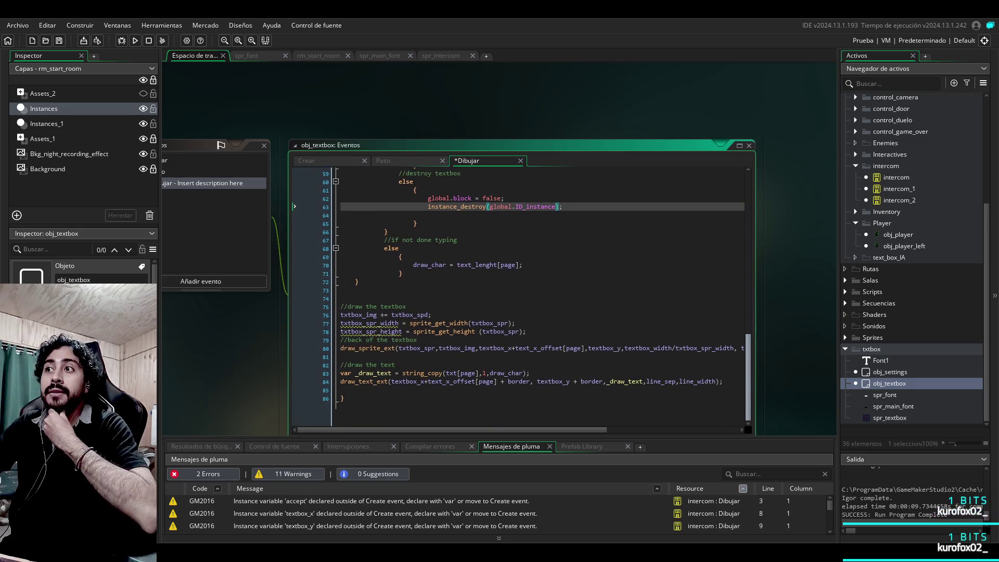
scroll(520, 297, "up", 3)
scroll(520, 297, "up", 2)
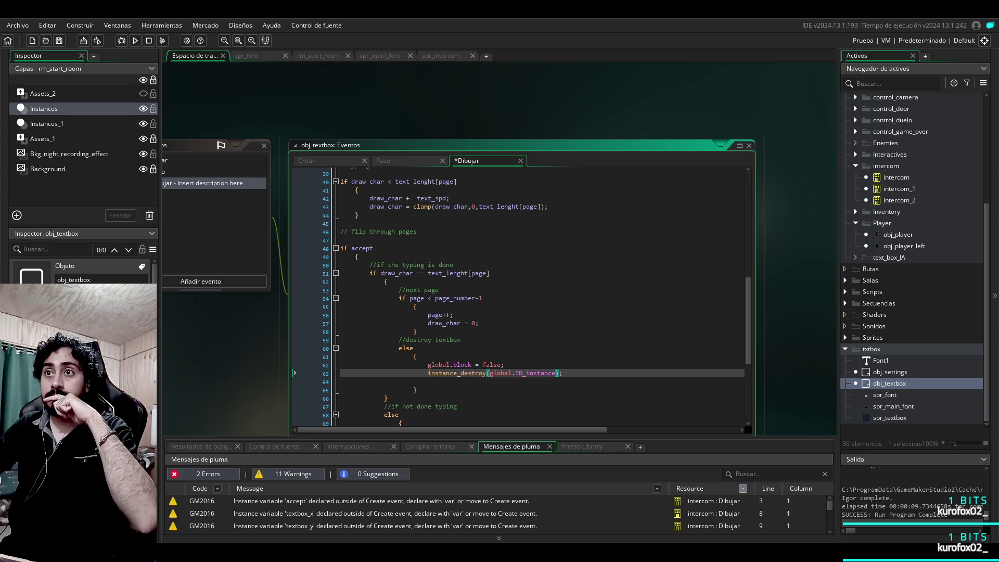
key("Up")
key("Up")
key("Up")
key("Down")
key("Down")
key("Down")
key("Down")
key("Up")
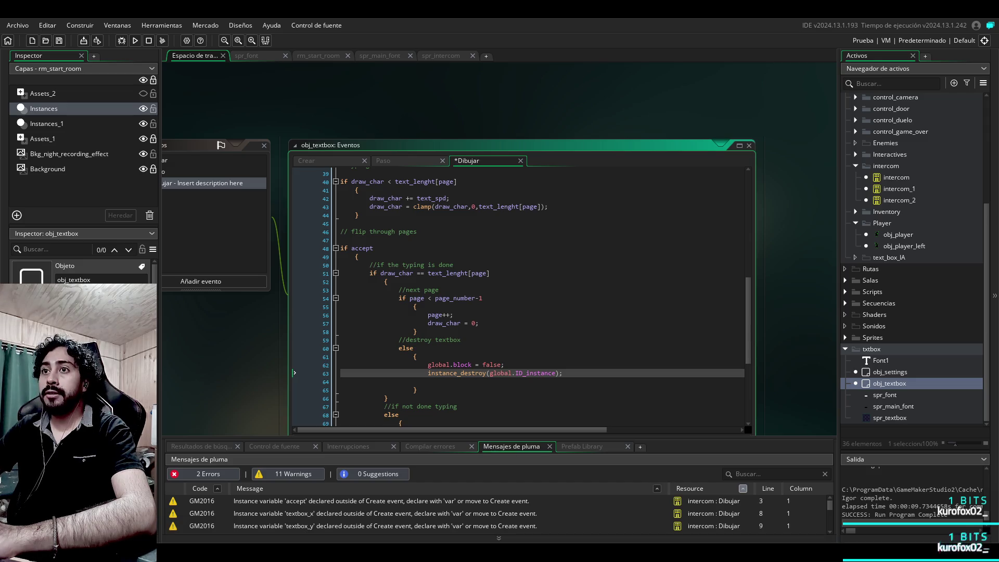
scroll(518, 297, "up", 5)
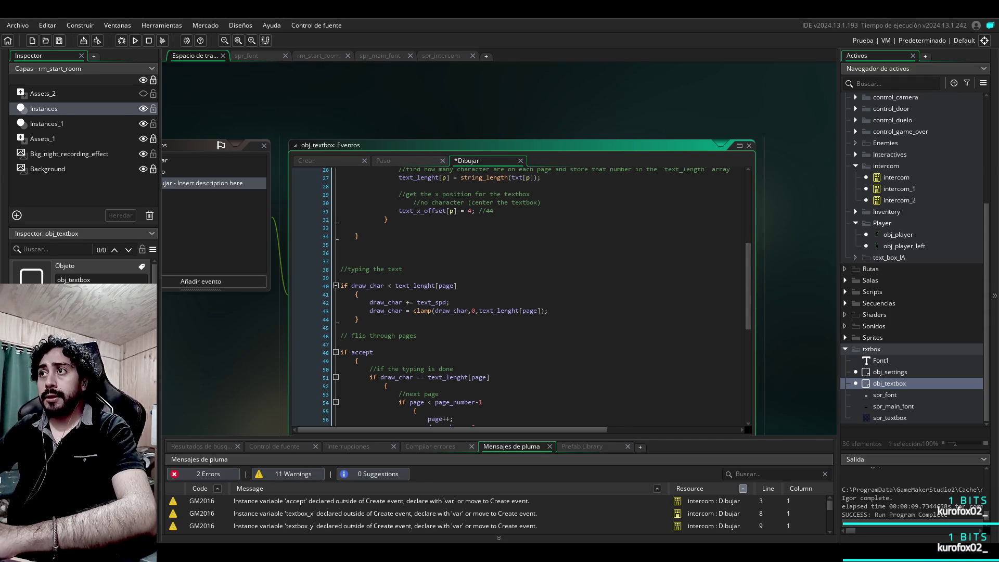
scroll(518, 297, "up", 8)
scroll(518, 297, "down", 18)
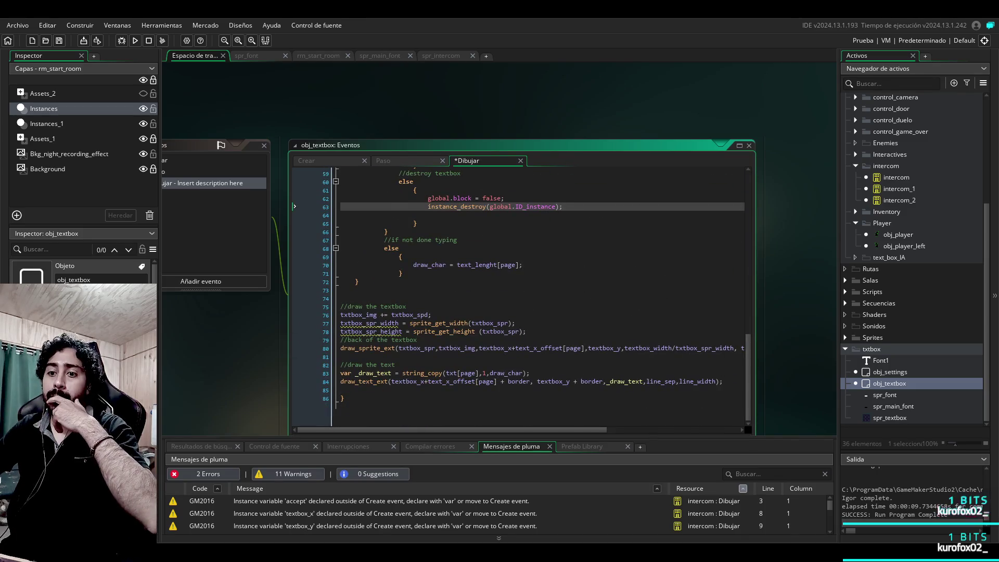
scroll(517, 297, "up", 4)
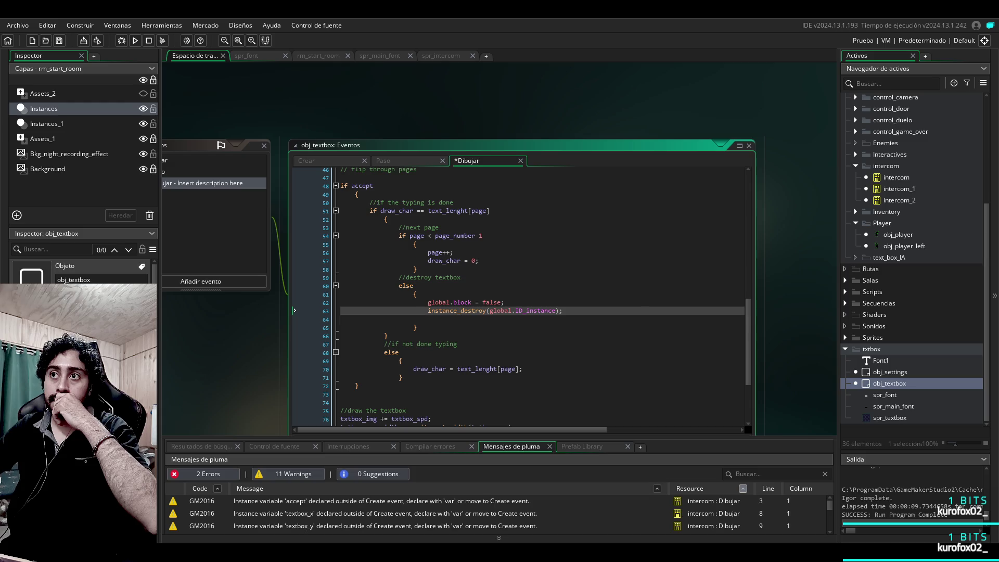
Step: Move global.block = false below instance_destroy(global.ID_instance) and run the game
key("Up")
key("shift+ctrl+Left")
key("shift+ctrl+Left")
key("shift+ctrl+Left")
key("ctrl+x")
key("Down")
key("End")
key("Return")
key("ctrl+v")
key("F5")
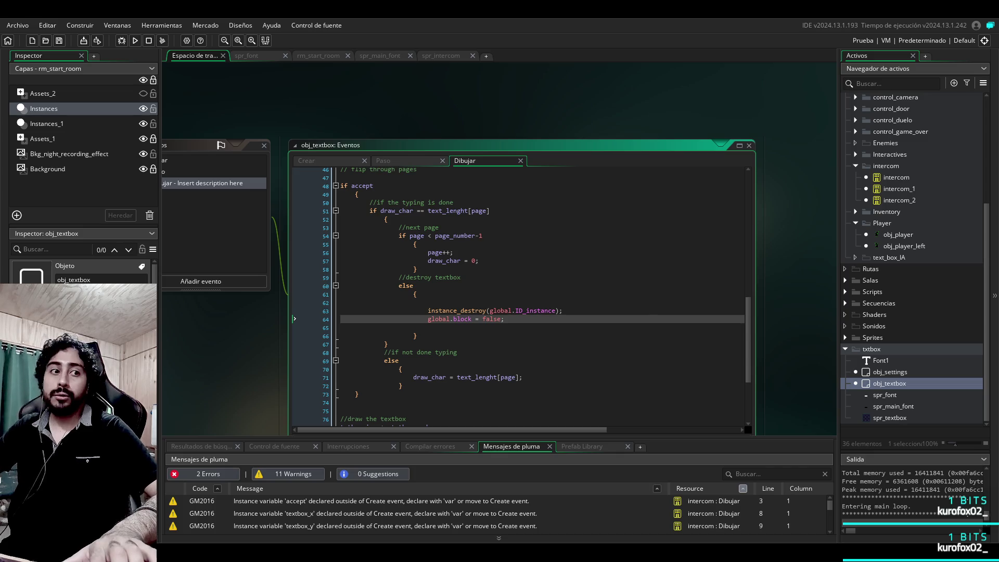
left_click(499, 311)
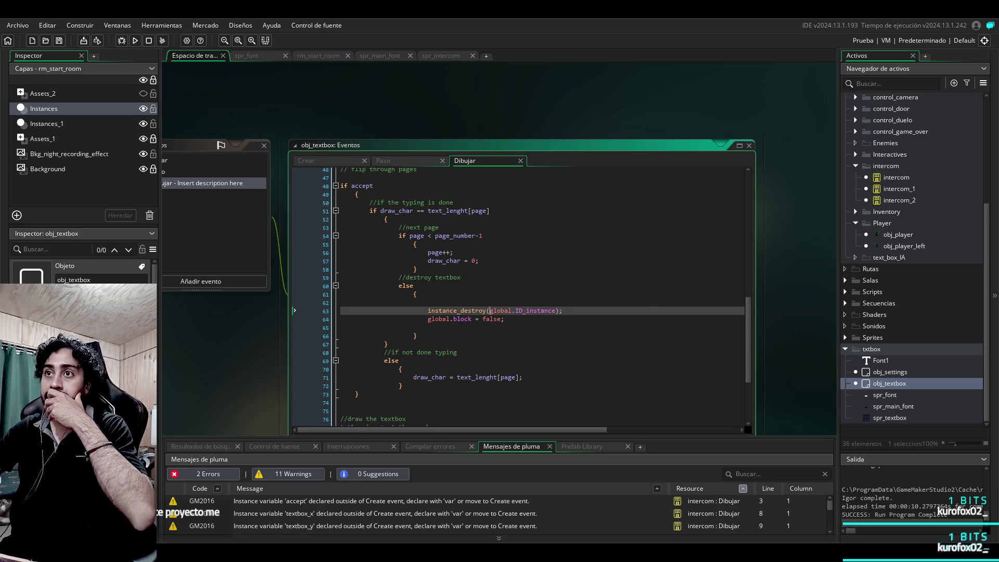
scroll(525, 299, "up", 8)
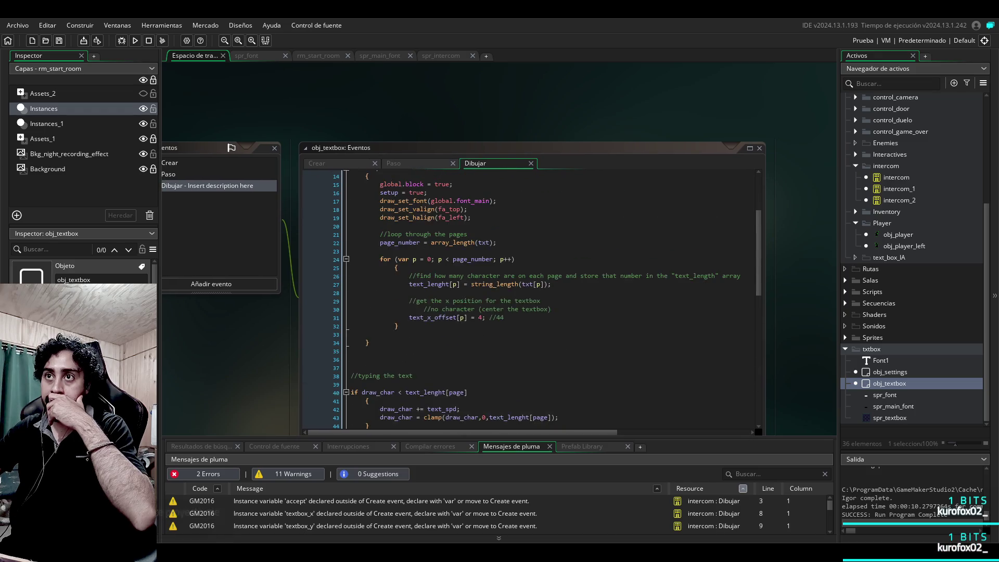
scroll(306, 419, "up", 6)
scroll(305, 419, "down", 10)
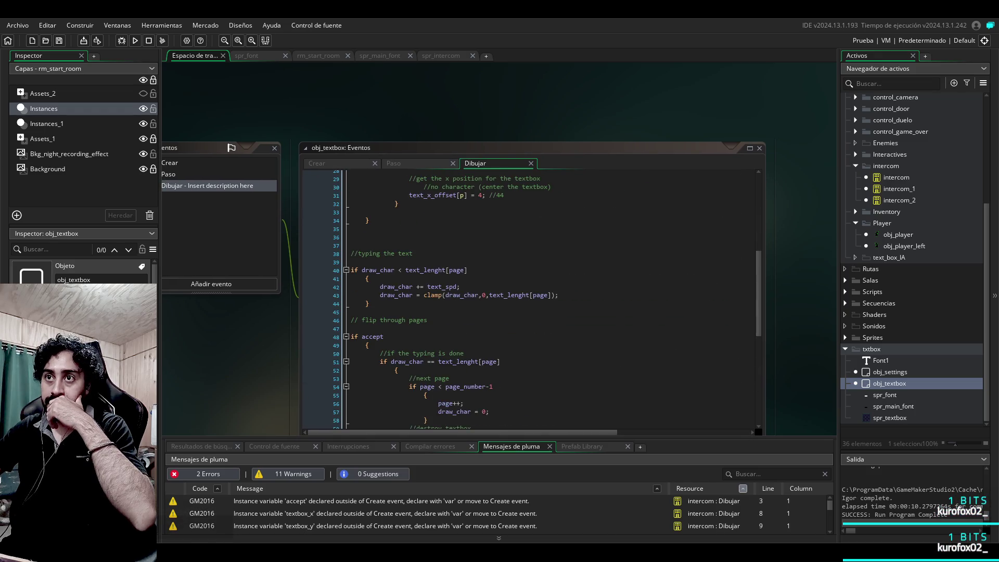
scroll(528, 299, "down", 3)
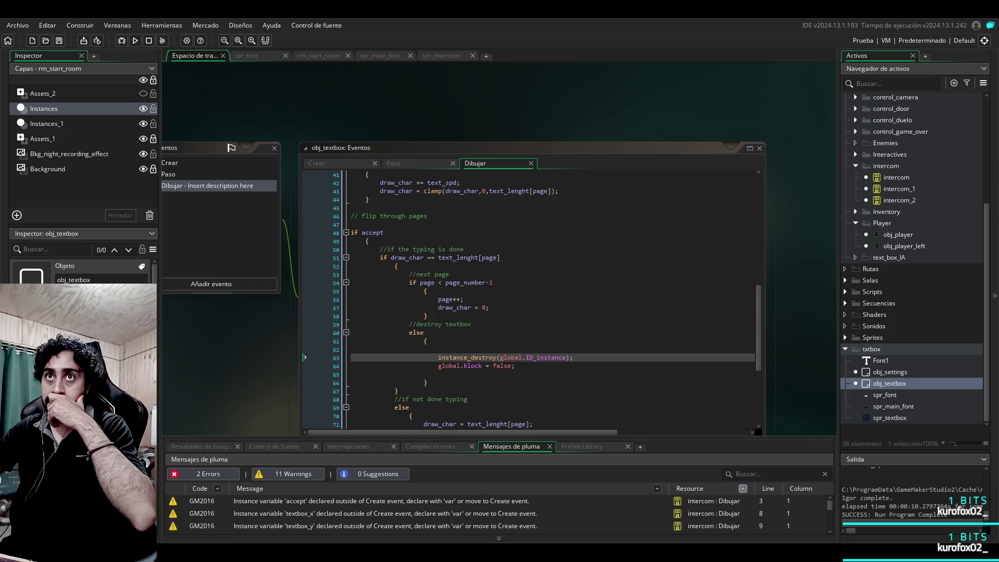
mouse_move(544, 358)
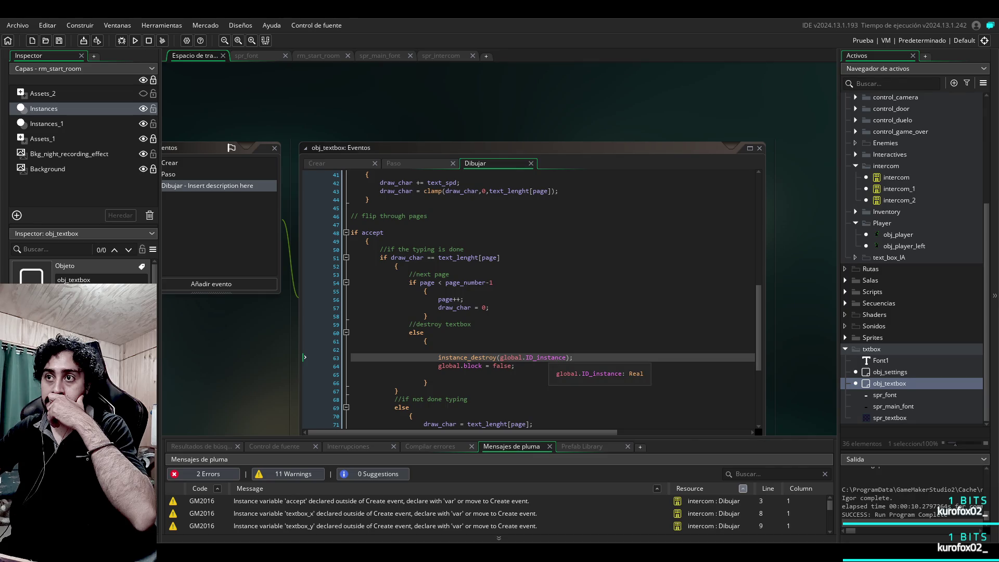
left_click(500, 357)
left_click_drag(499, 358, 567, 358)
Step: Empty instance_destroy(), add a //global.ID_instance comment under global.block = false, and run
key("BackSpace")
key("Down")
key("Return")
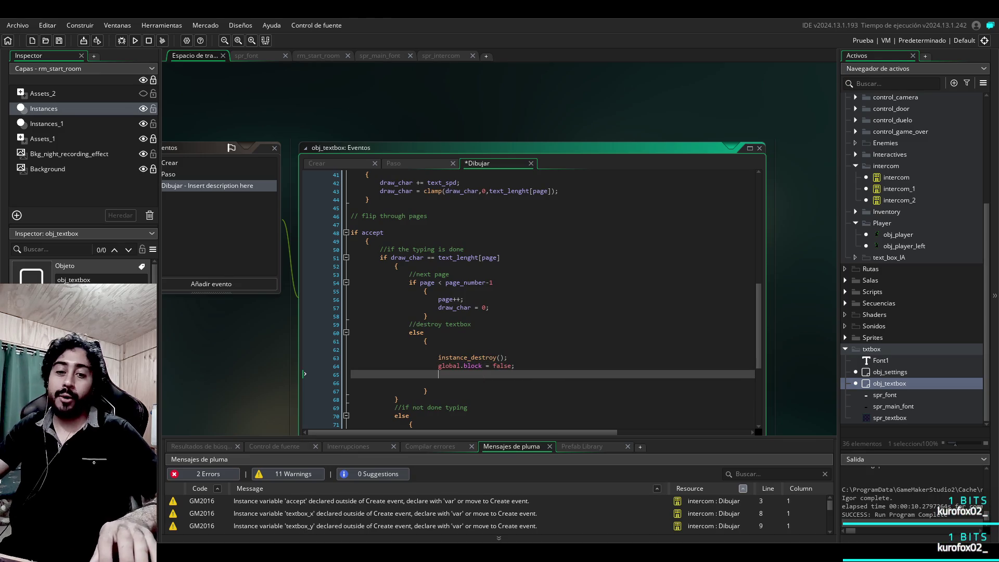
type("//")
key("ctrl+v")
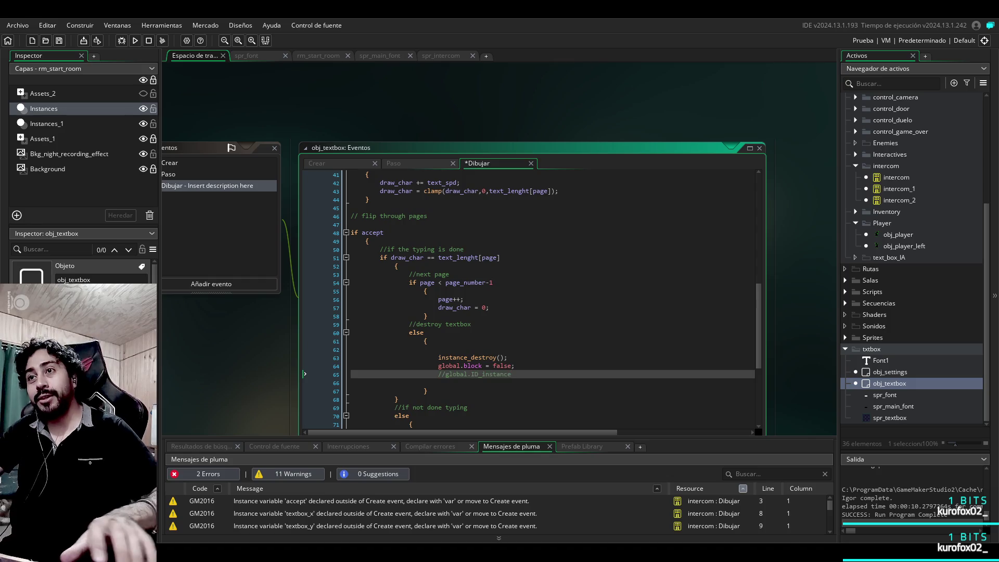
key("F5")
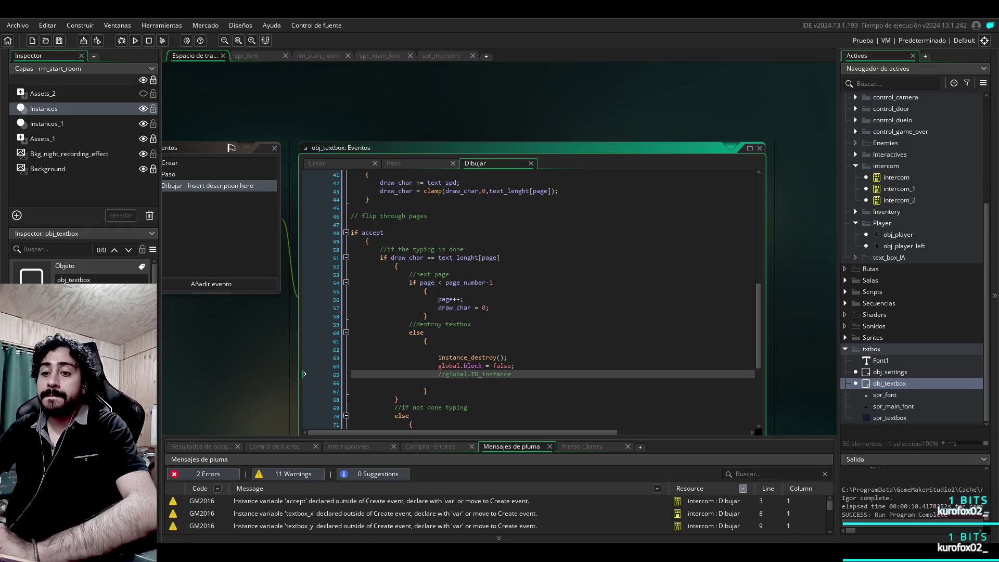
left_click(427, 391)
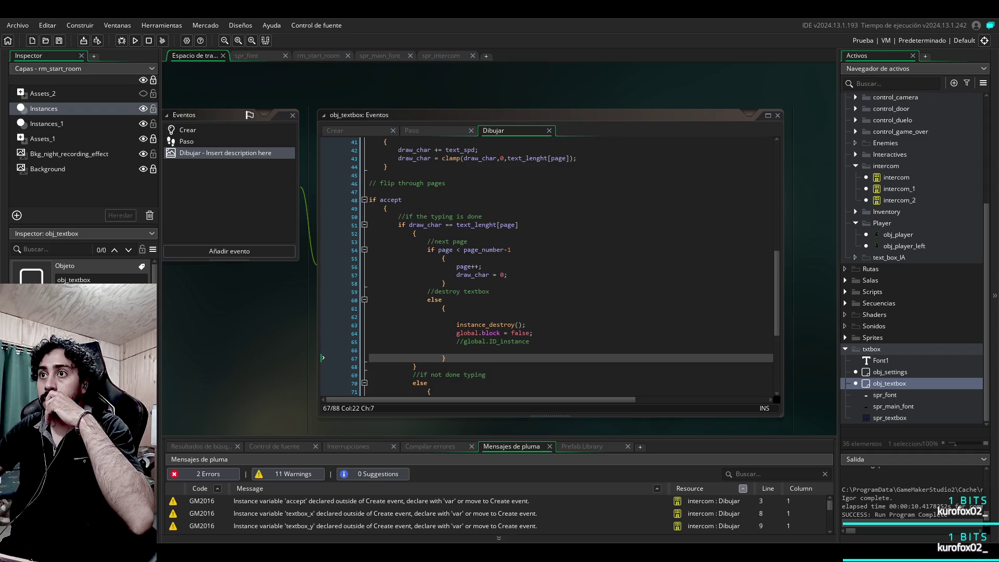
left_click(898, 235)
double_click(900, 201)
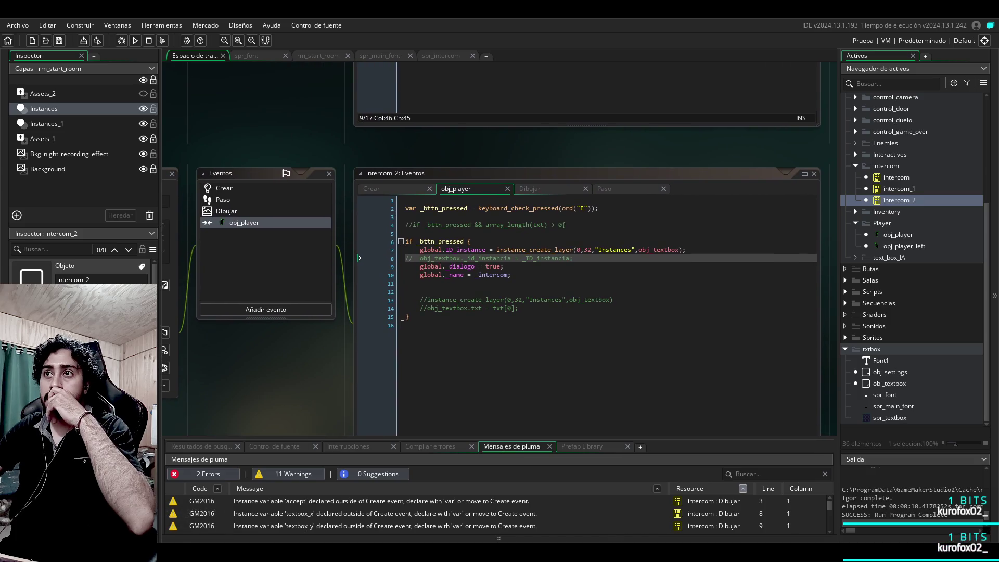
left_click(552, 188)
left_click(603, 188)
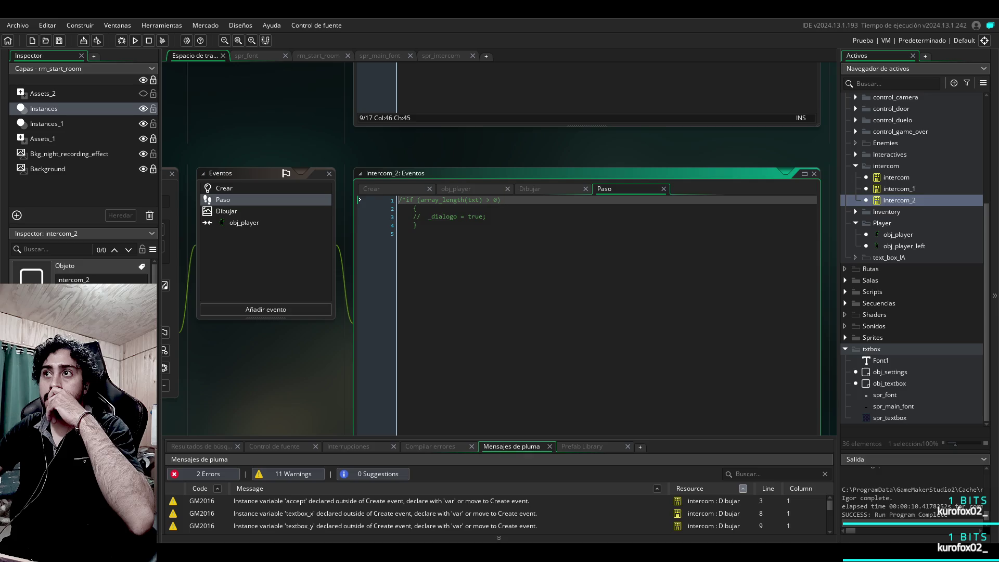
left_click(473, 188)
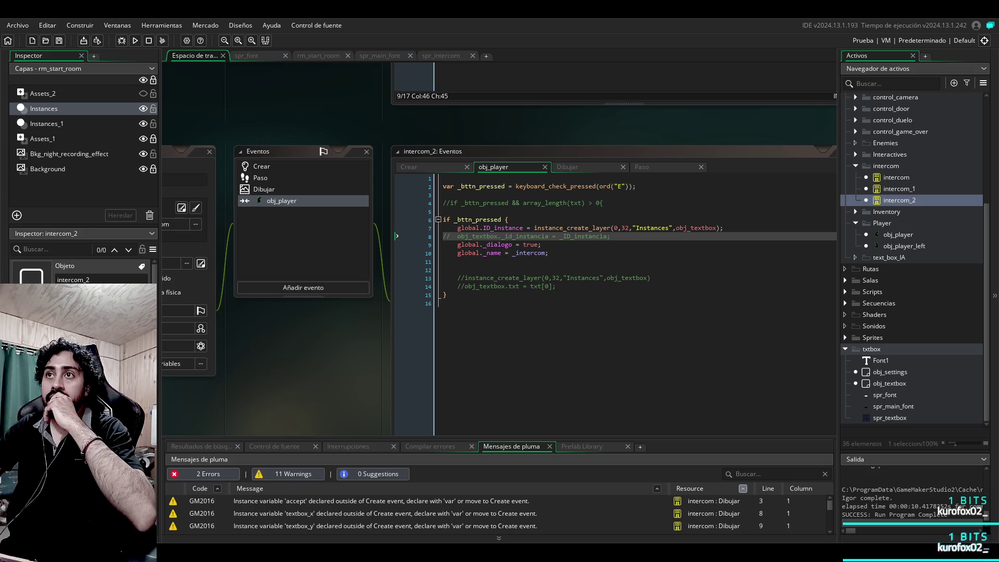
scroll(498, 249, "down", 1)
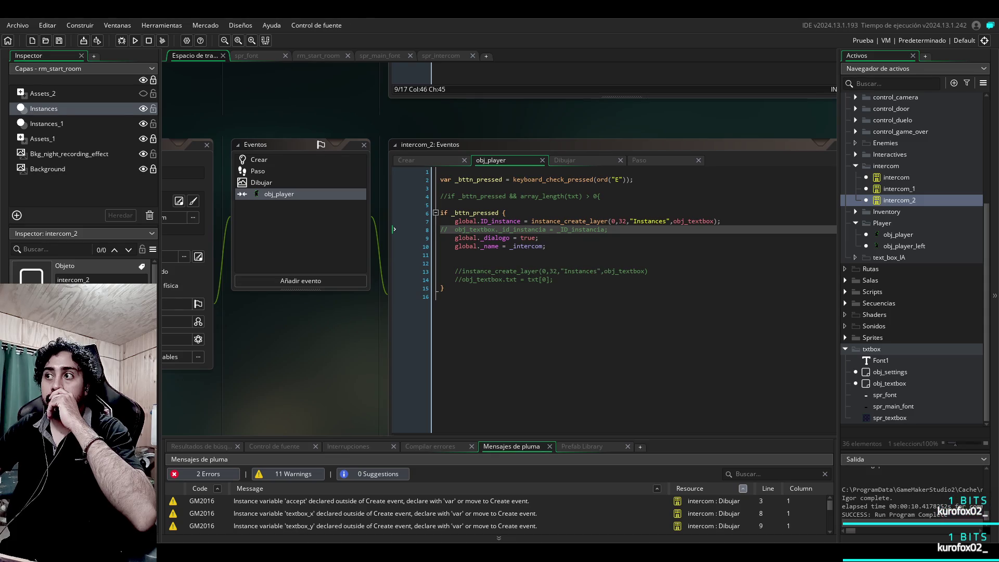
Step: Open obj_textbox's Draw event and type global.ID_instance back into instance_destroy()
double_click(889, 383)
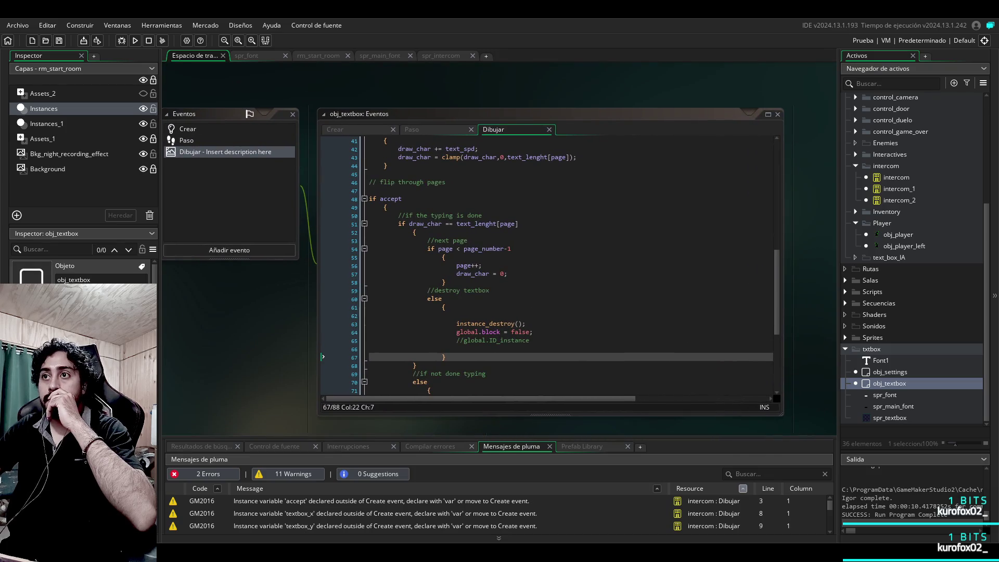
left_click(517, 324)
type("global.ID_instance")
key("Up")
key("Up")
key("Up")
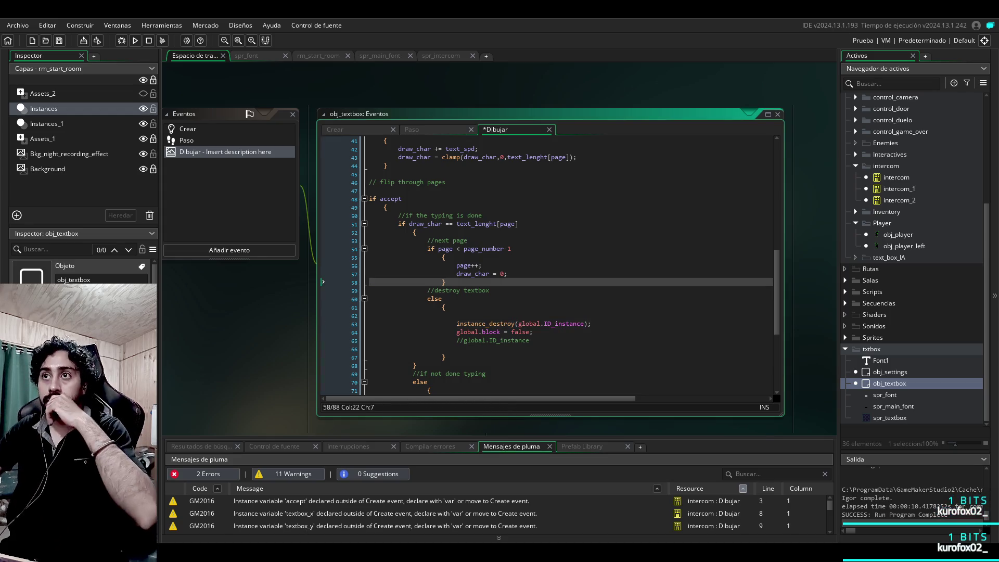
scroll(547, 266, "up", 10)
scroll(546, 265, "up", 3)
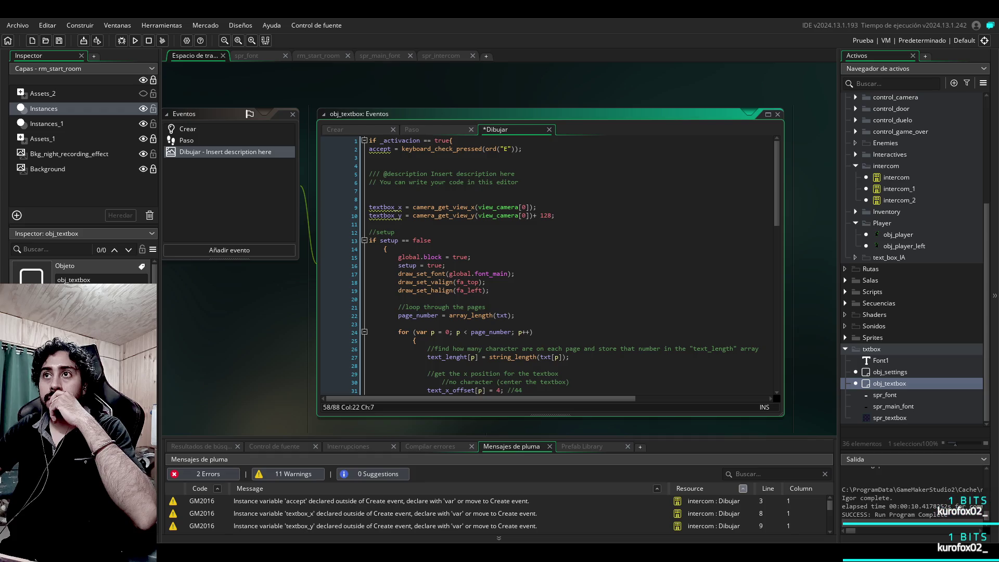
Step: Switch line 2's accept key to ord("R"), run the game, then retype E
left_click(508, 149)
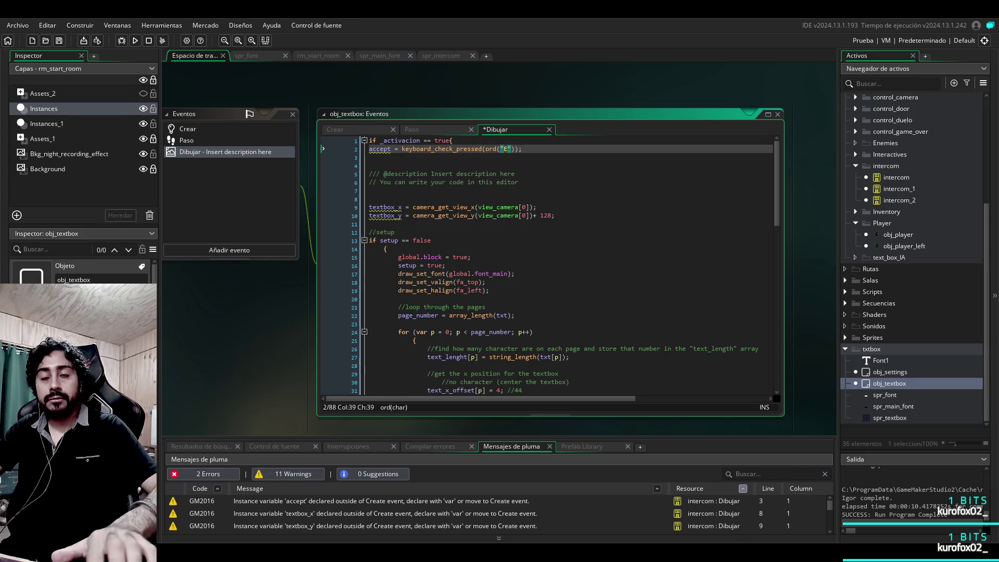
key("Left")
type("R")
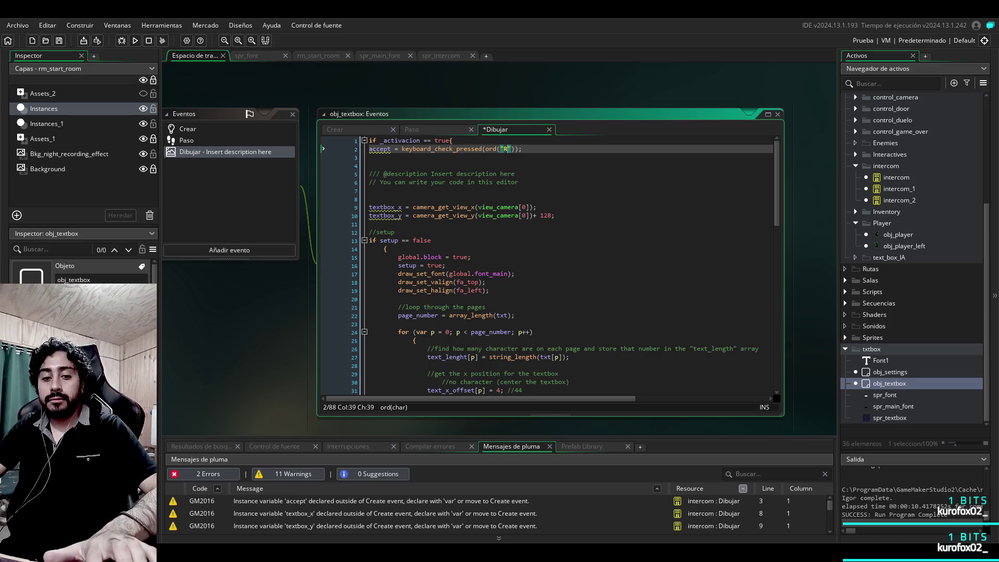
key("F5")
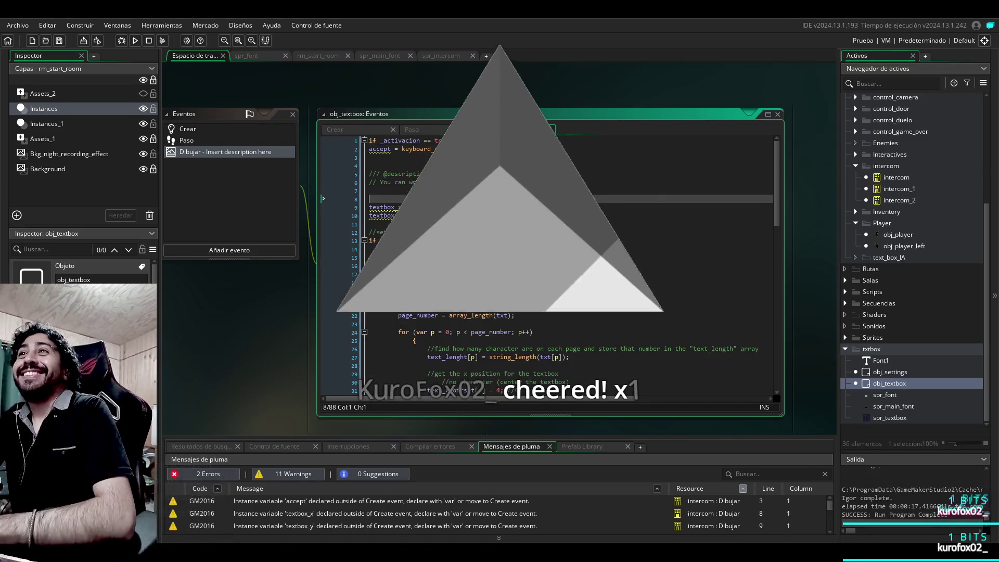
left_click(503, 149)
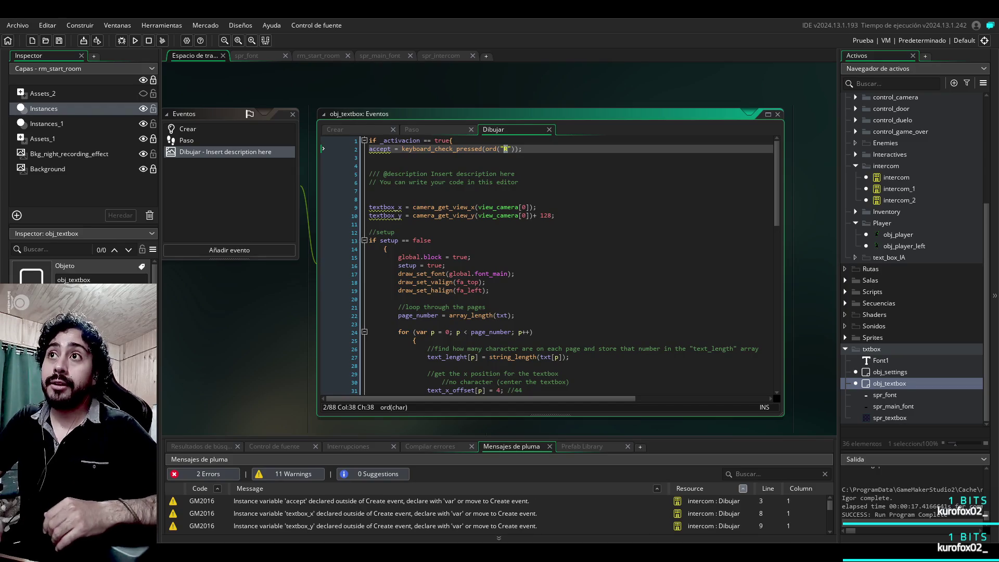
type("E")
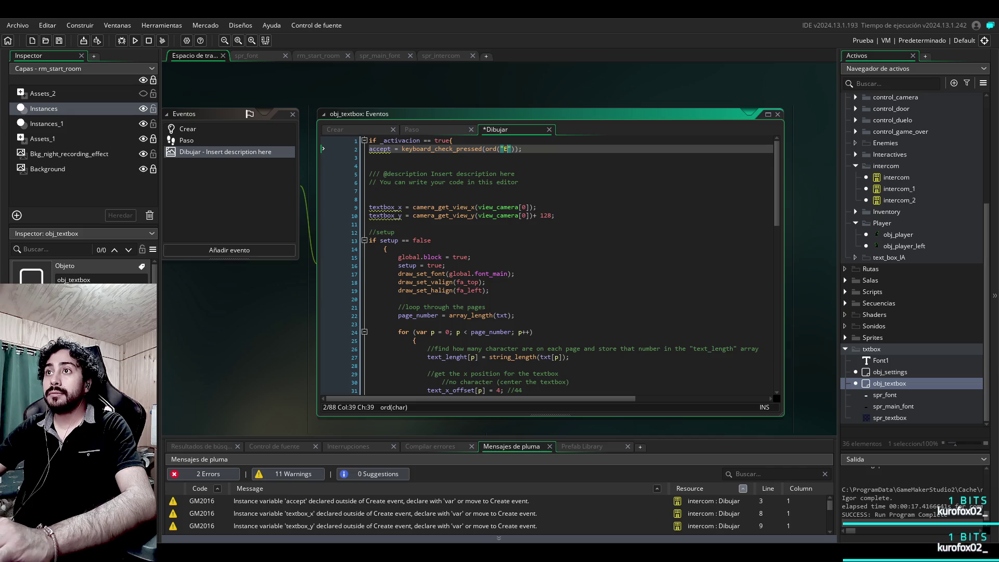
Step: Place the insertion point on line 18 of the Draw code
left_click(485, 282)
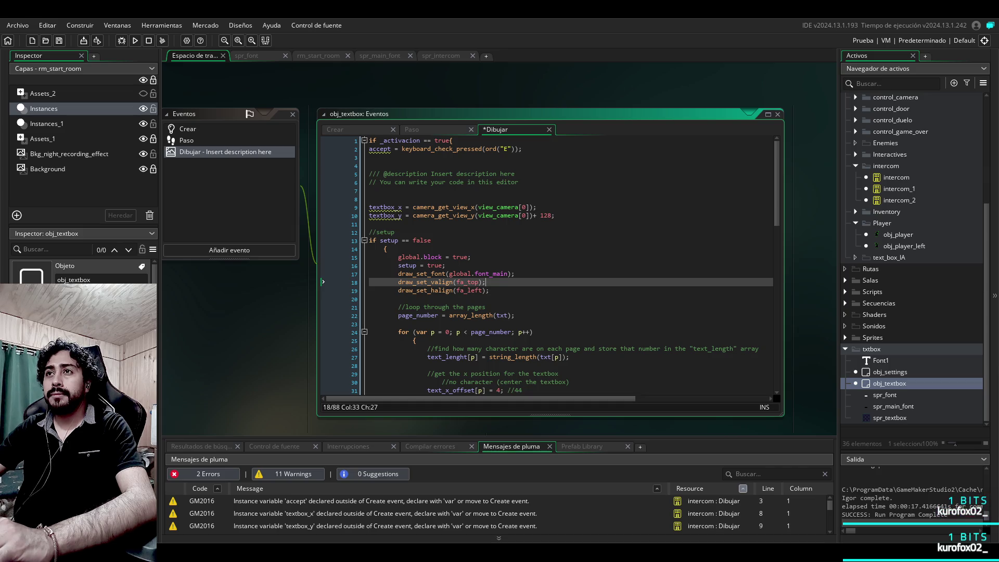
scroll(547, 266, "down", 15)
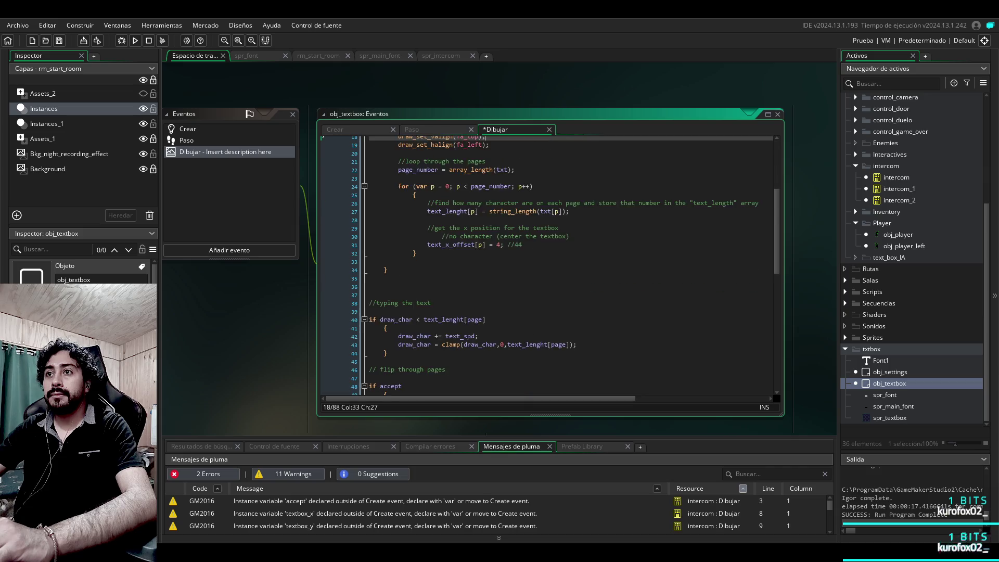
left_click(533, 291)
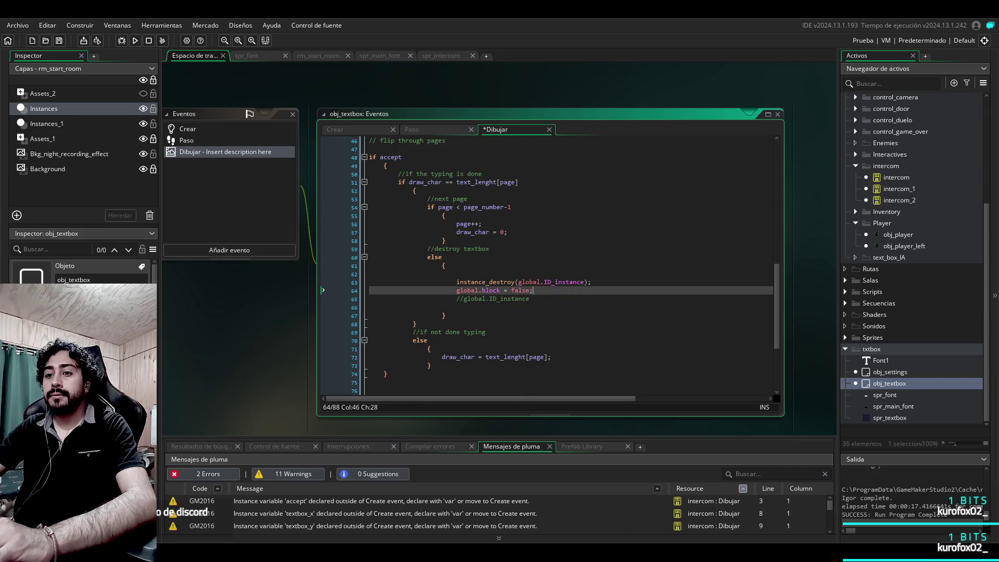
Step: Add a blank line after global.block = false and select line 2's accept line to copy it
key("Return")
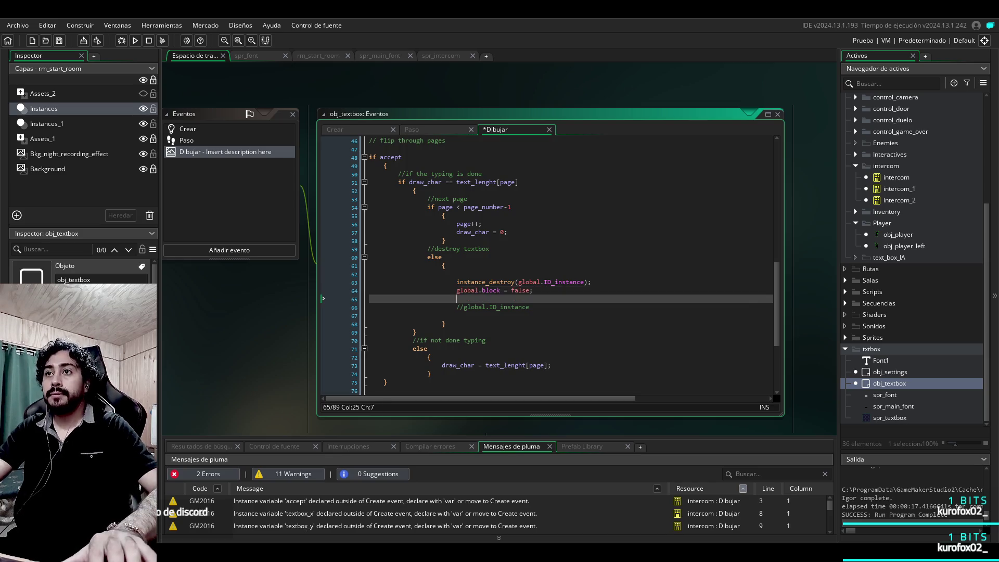
scroll(547, 265, "up", 15)
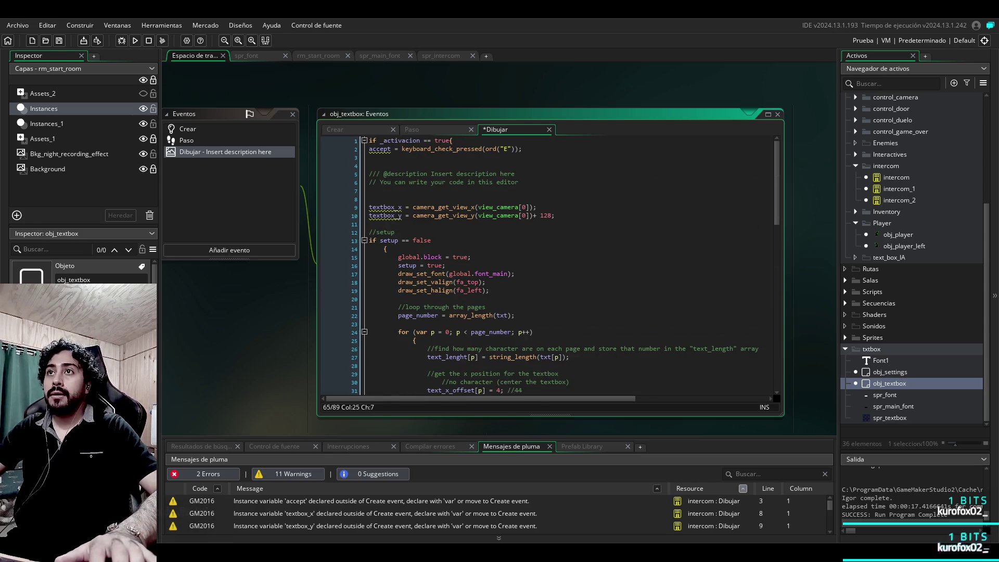
left_click(416, 149)
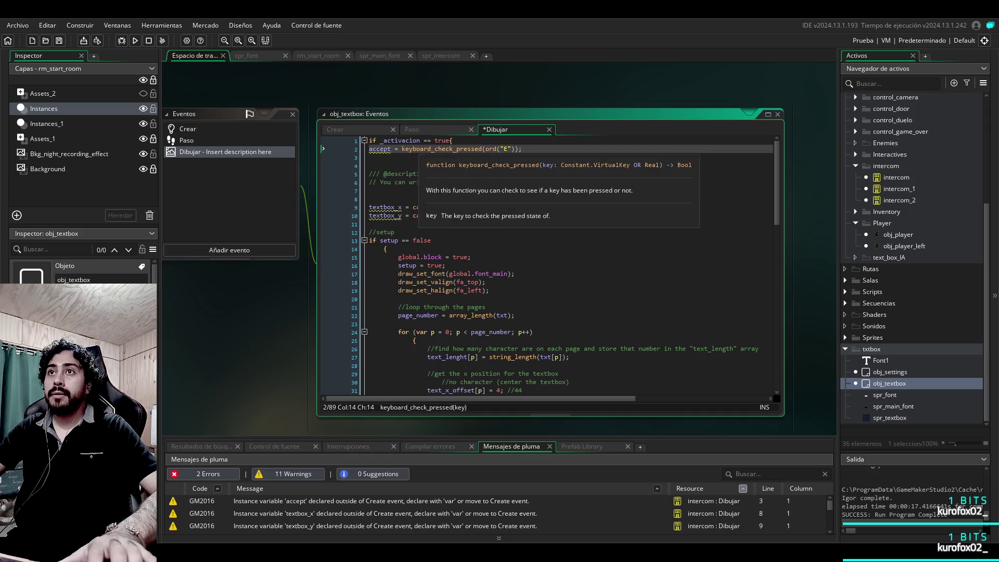
left_click(333, 148)
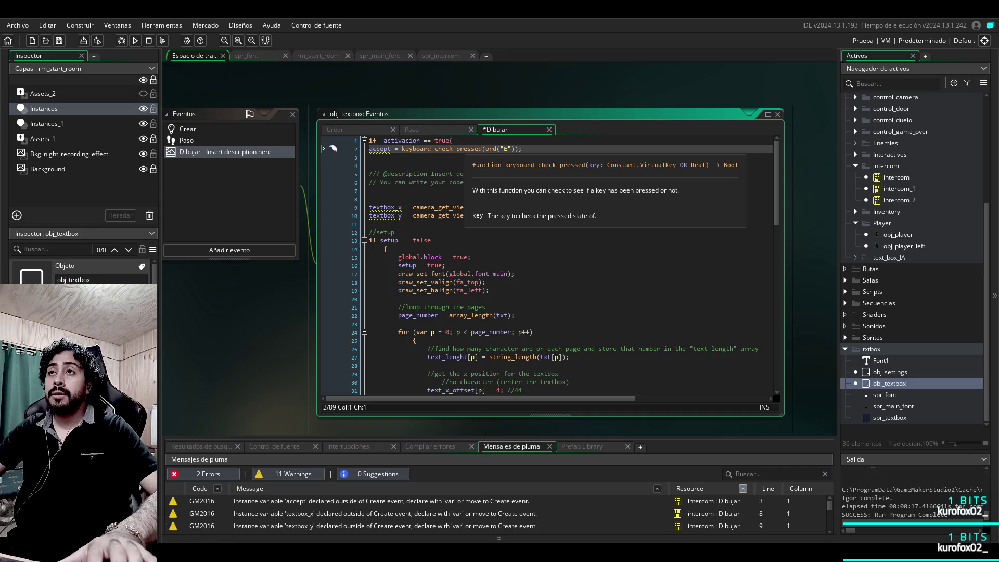
key("End")
key("shift+Home")
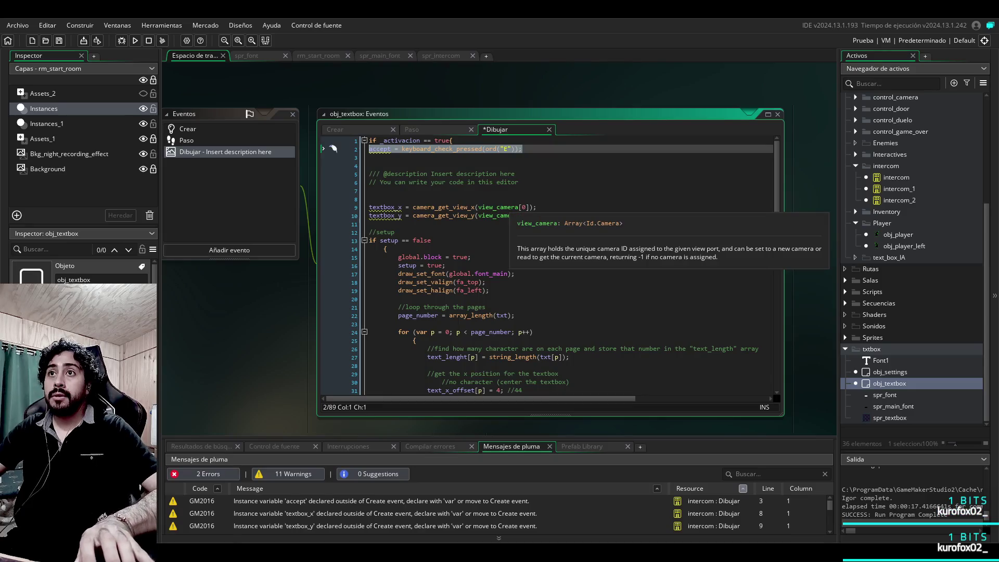
Step: Scroll back down to the new empty line 65
scroll(333, 149, "down", 10)
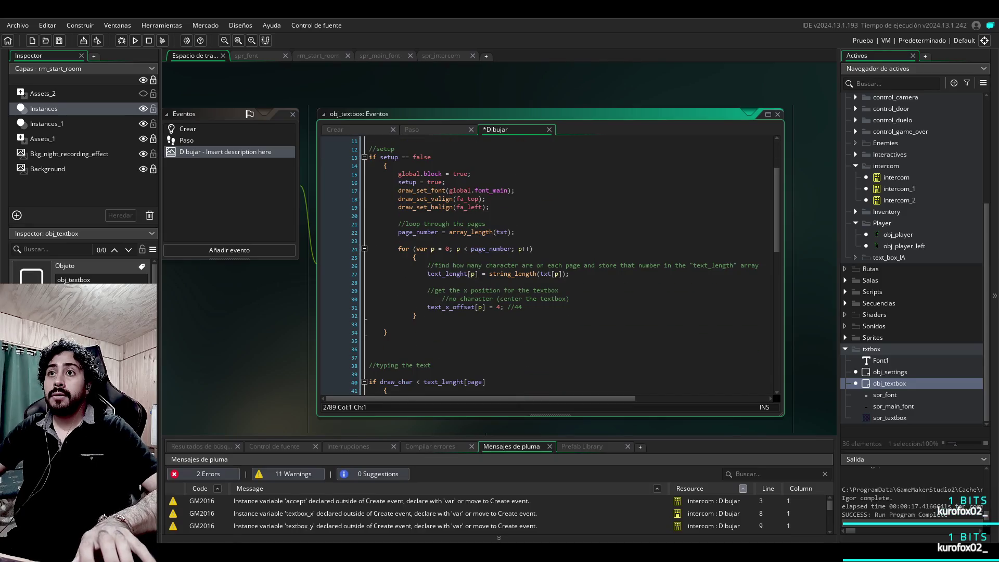
scroll(546, 266, "down", 7)
left_click(322, 256)
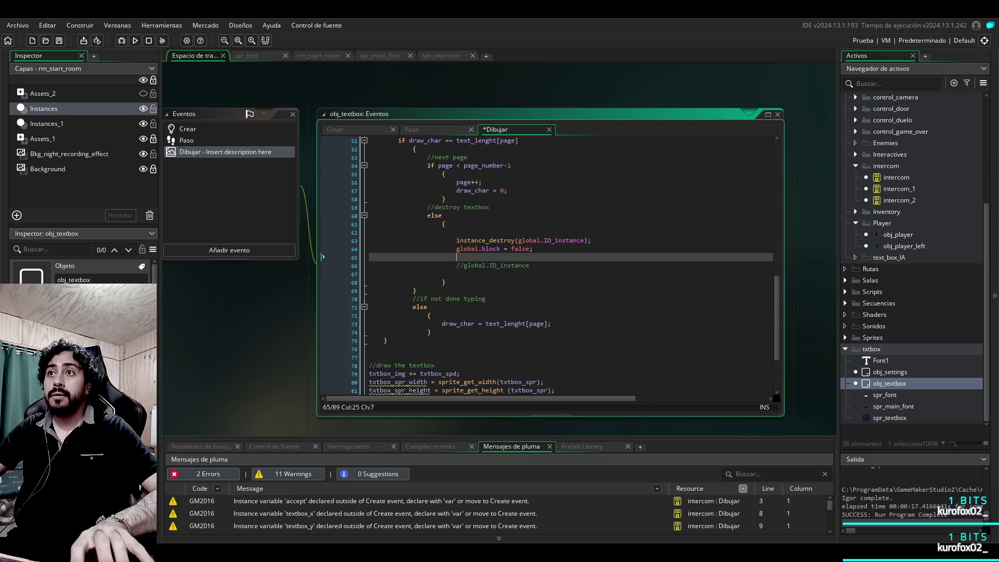
Step: Delete the E from the pasted ord("E") check on line 65 and run the game
left_click(596, 257)
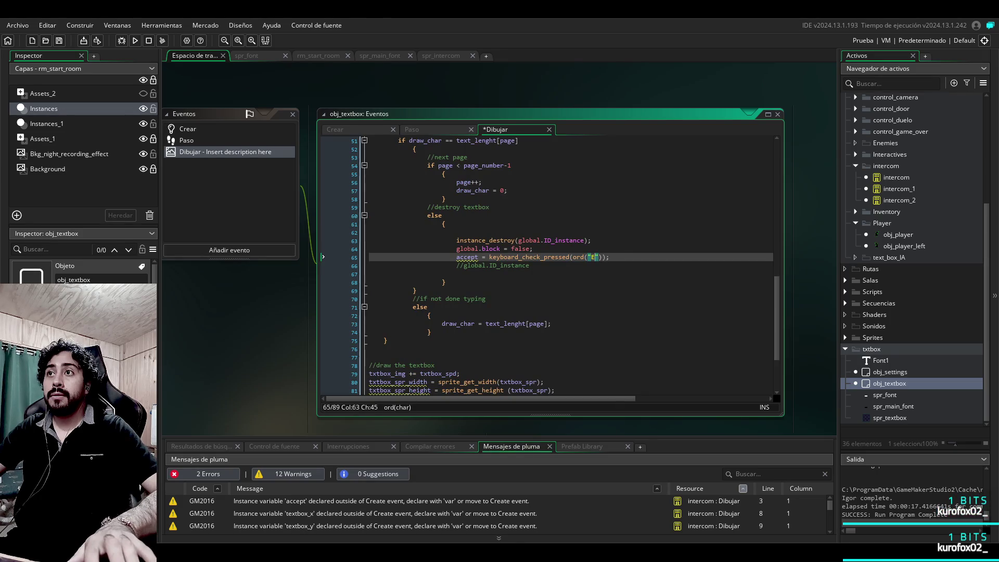
key("BackSpace")
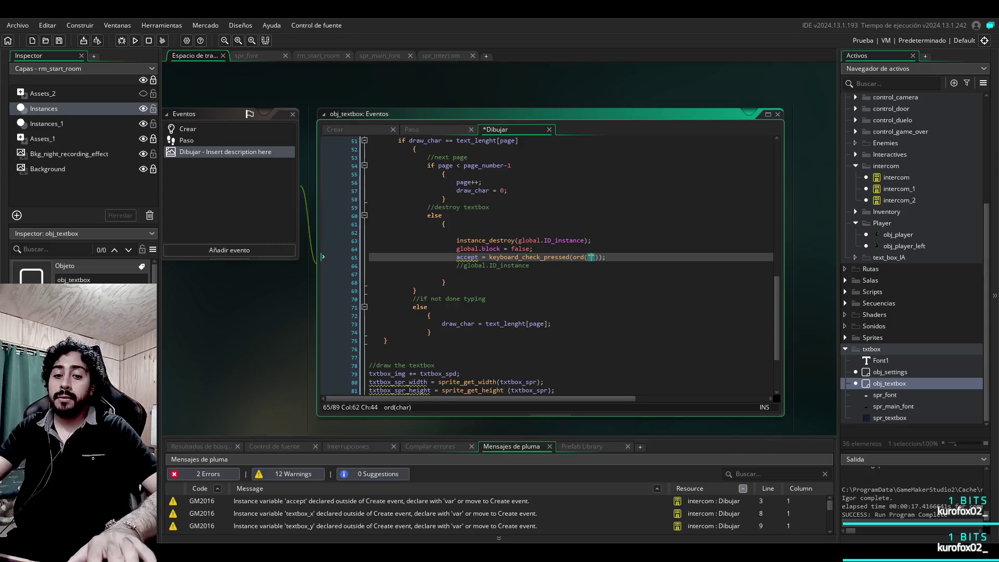
key("F5")
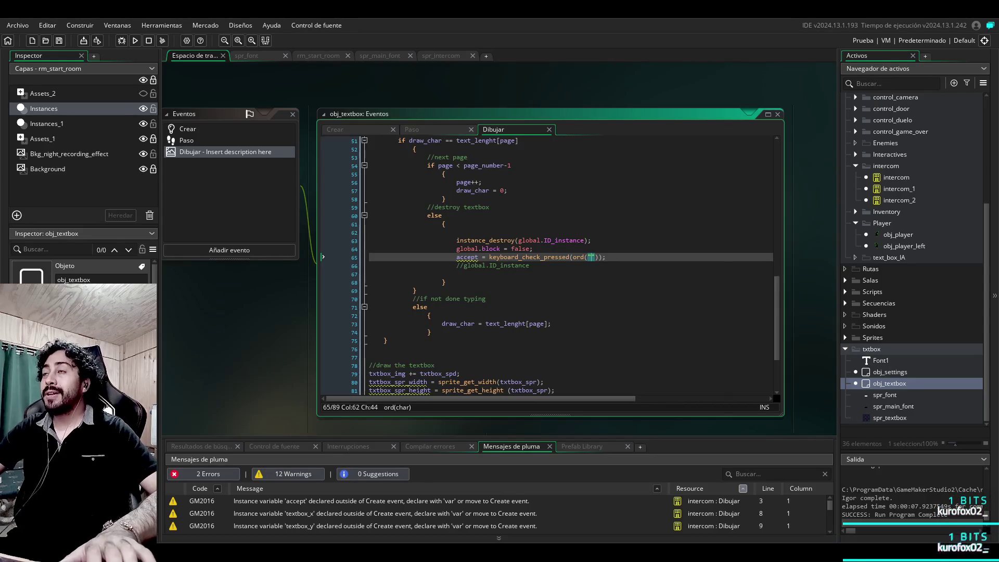
Step: Select the keyboard_check_pressed(ord("")); call on line 65 of obj_textbox's Draw code
left_click(370, 273)
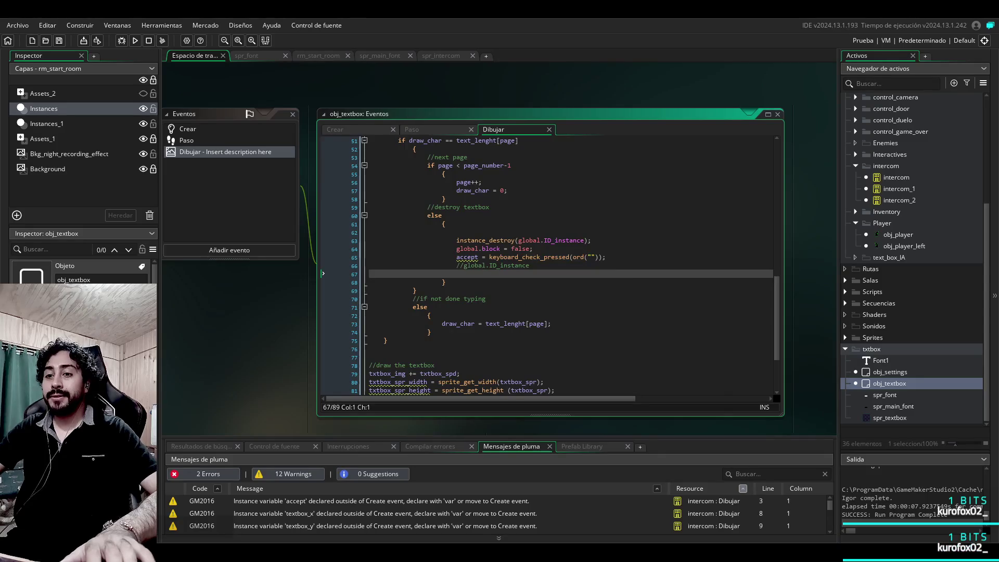
scroll(550, 265, "up", 3)
scroll(528, 311, "down", 5)
left_click(567, 244)
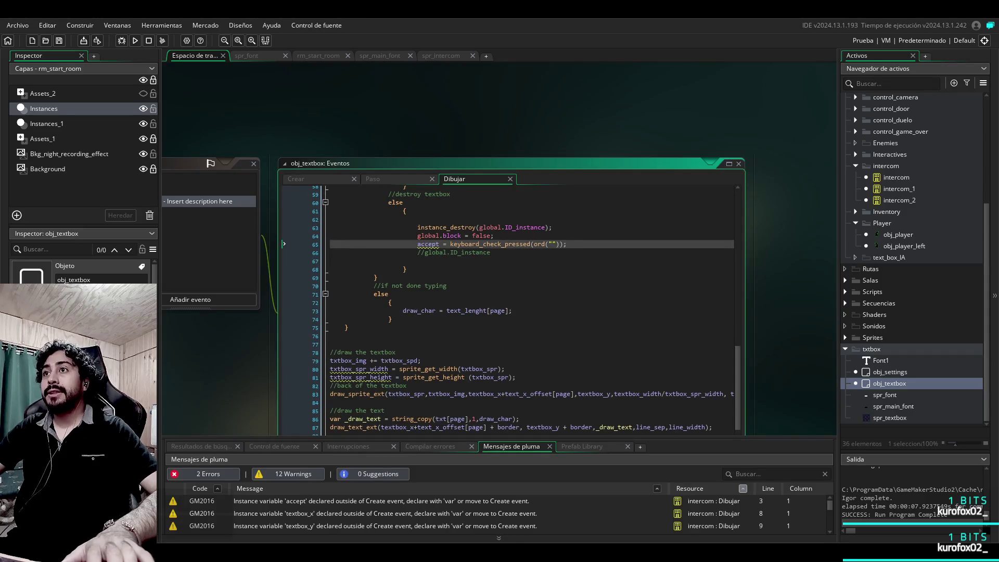
scroll(520, 312, "up", 6)
scroll(520, 312, "down", 4)
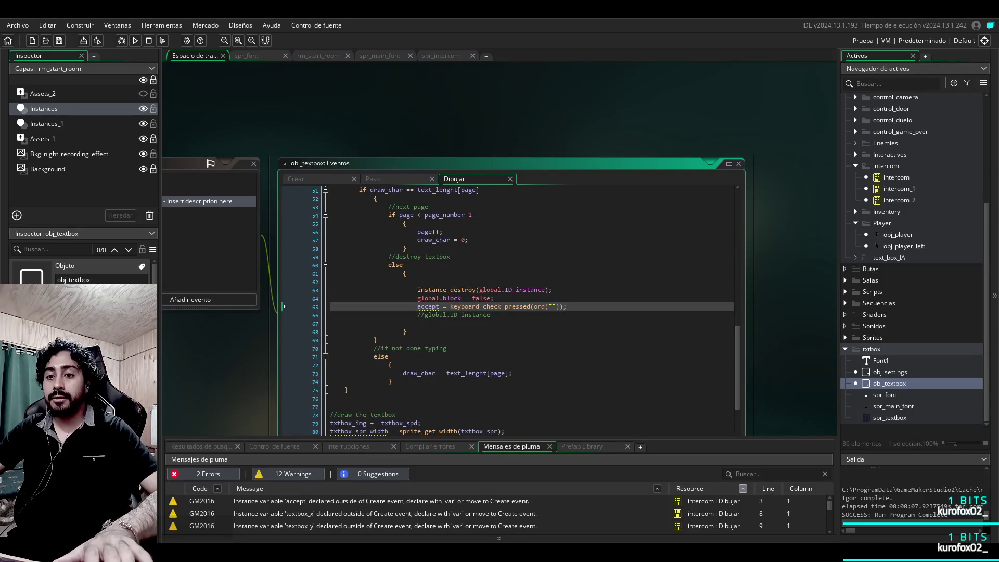
mouse_move(541, 306)
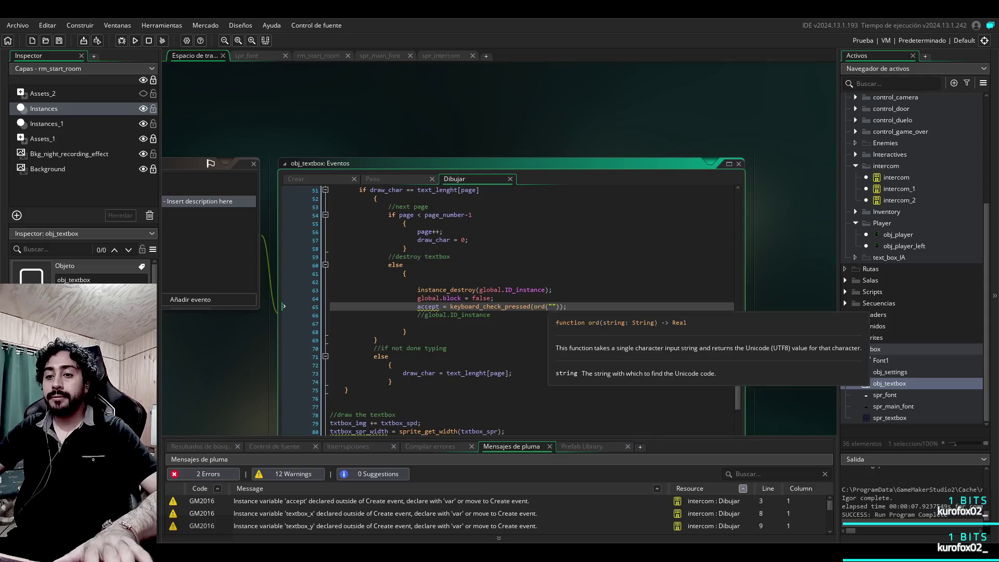
left_click_drag(417, 306, 567, 306)
left_click(567, 306)
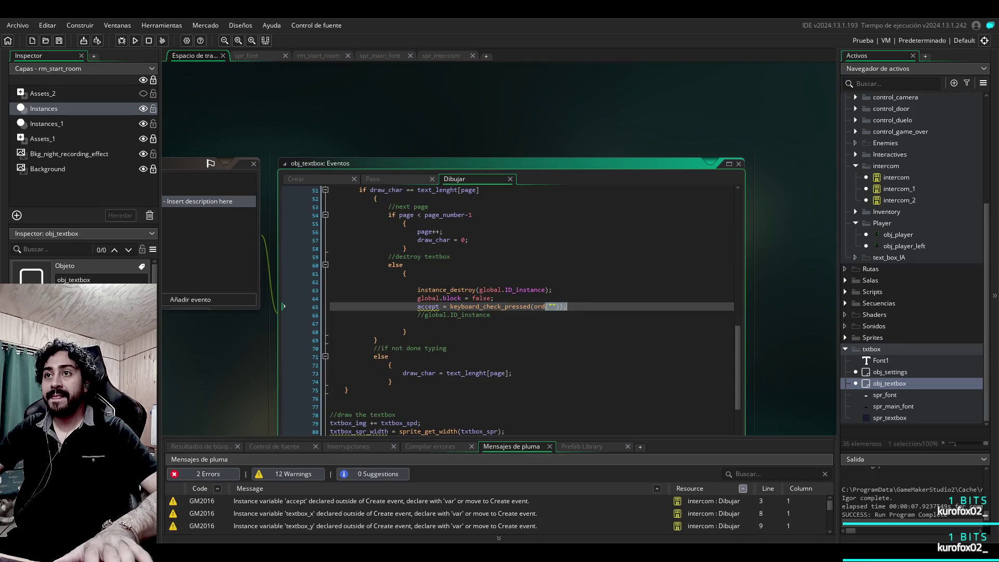
left_click_drag(447, 307, 567, 307)
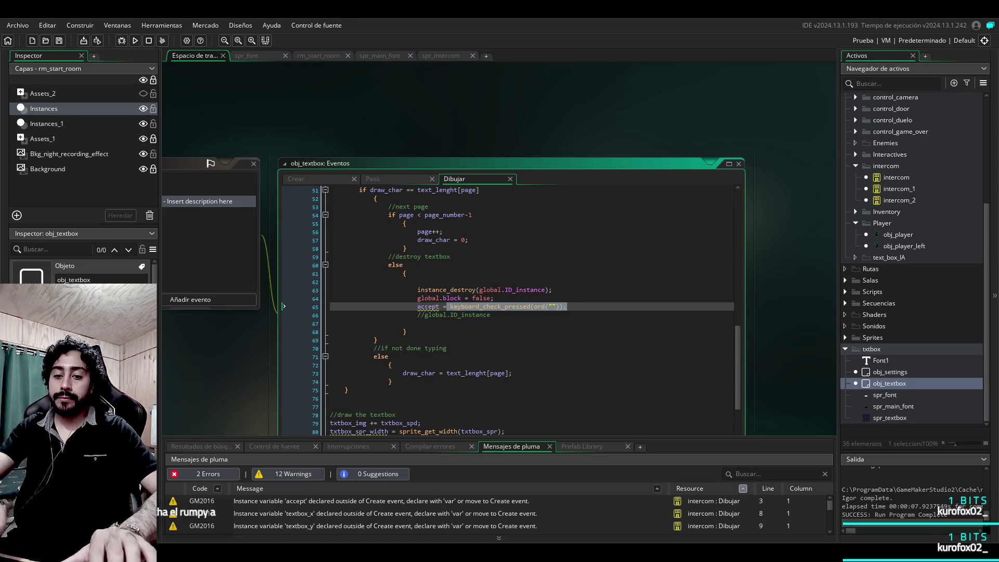
Step: Replace the selected key check so line 65 reads accept = 0;
type("0")
key("BackSpace")
type("0;")
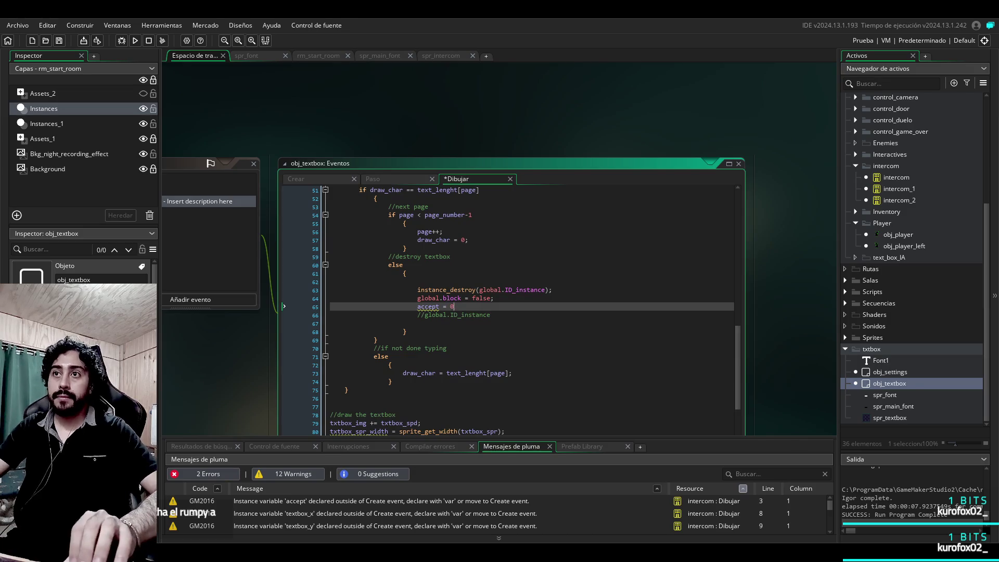
Step: Save and run the game to test the accept = 0 reset
key("F5")
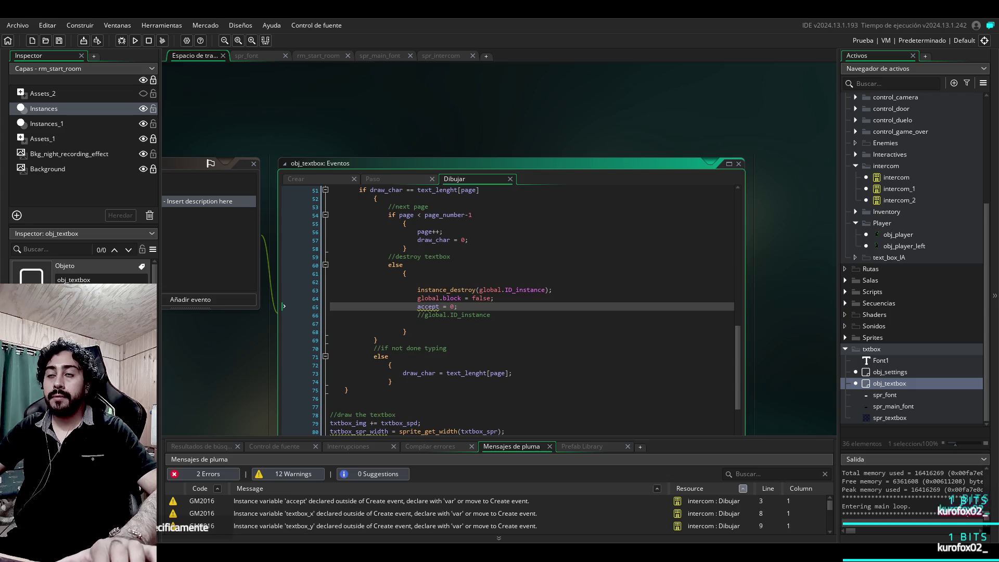
type("d")
key("Escape")
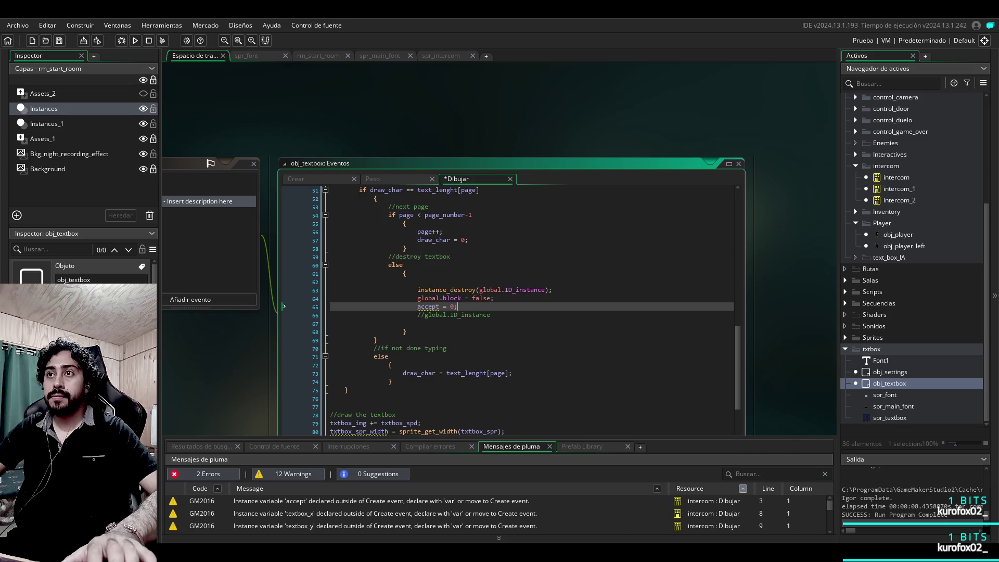
scroll(508, 310, "up", 2)
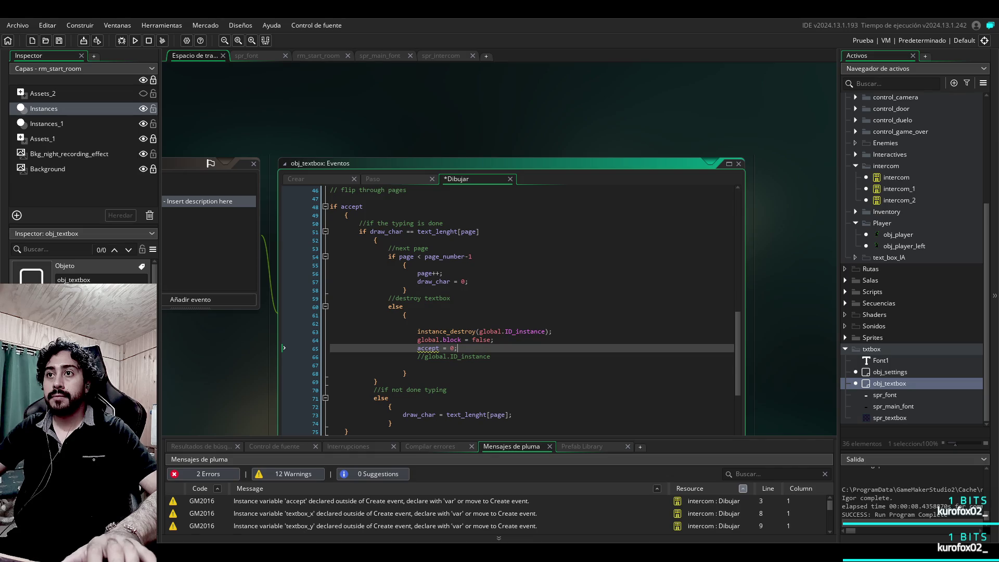
Step: Move accept = 0; onto the empty line above instance_destroy, then run the game again
key("shift+Home")
key("ctrl+c")
key("BackSpace")
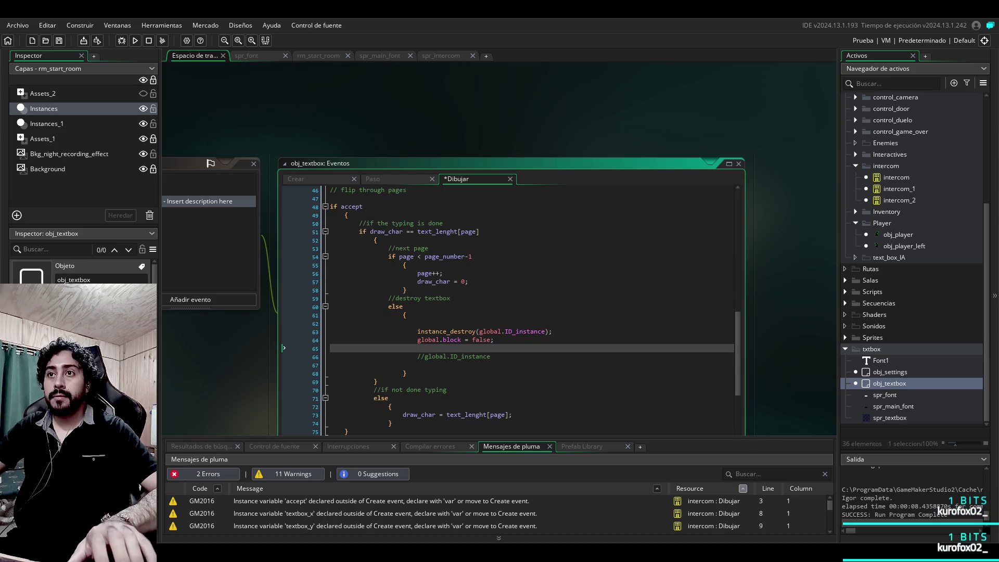
key("BackSpace")
key("Up")
key("Up")
key("ctrl+v")
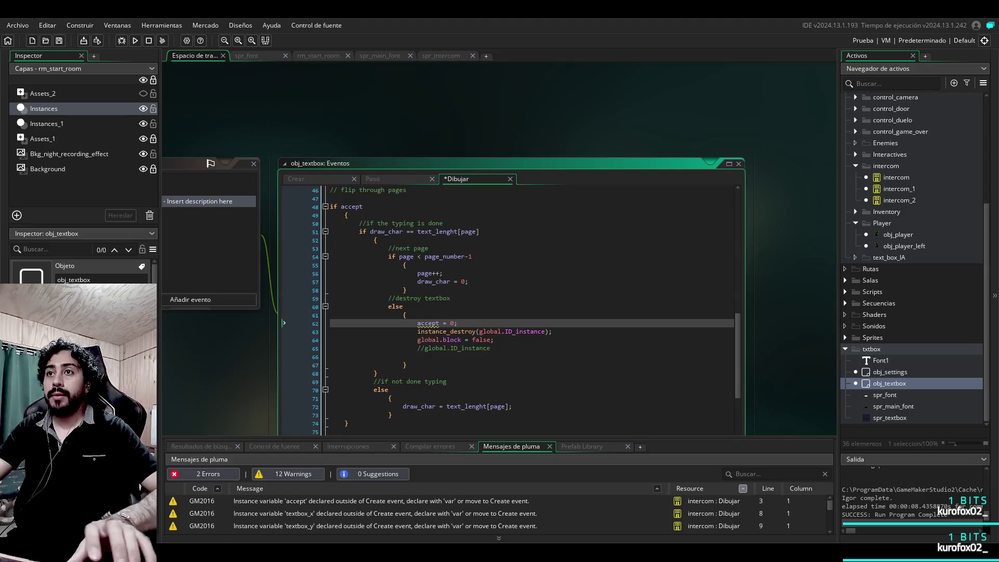
key("F5")
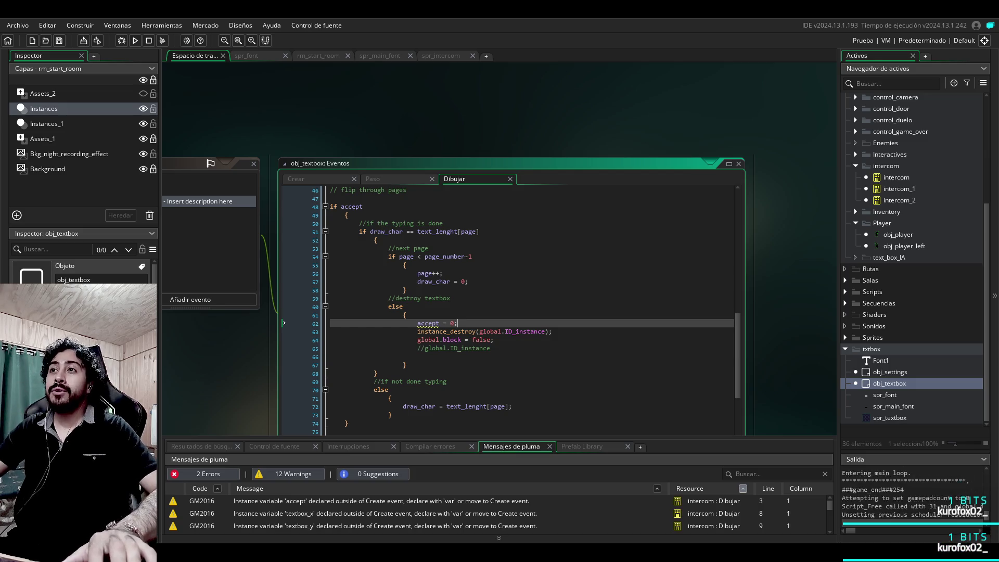
left_click(135, 41)
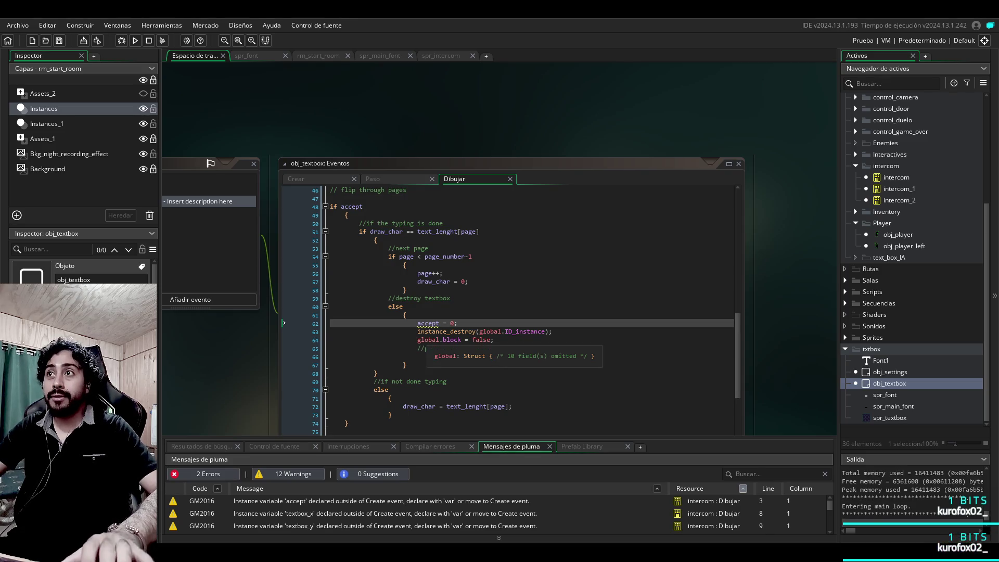
Step: Delete the accept = 0; line and its leftover blank line from the Draw code
scroll(424, 348, "up", 15)
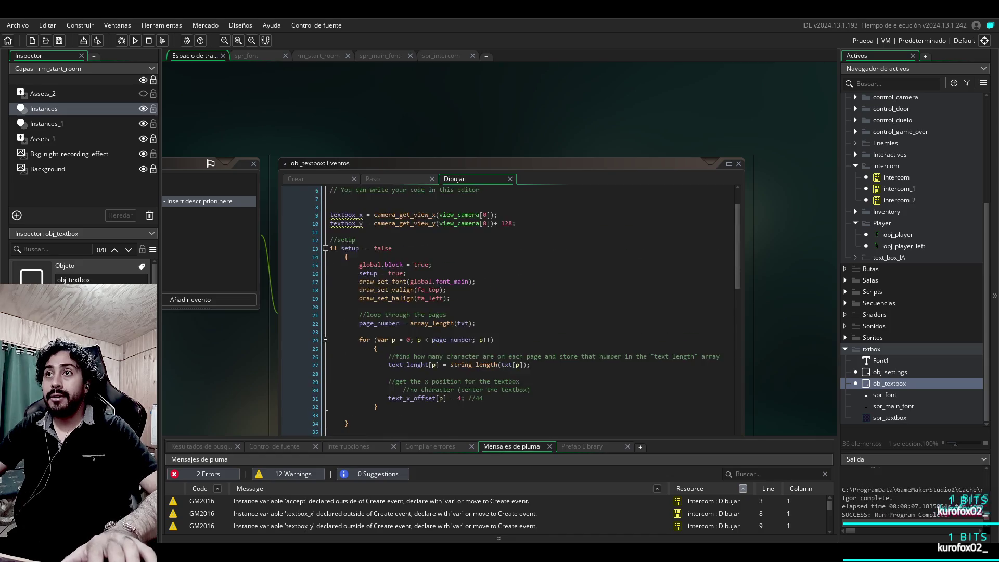
scroll(510, 309, "down", 17)
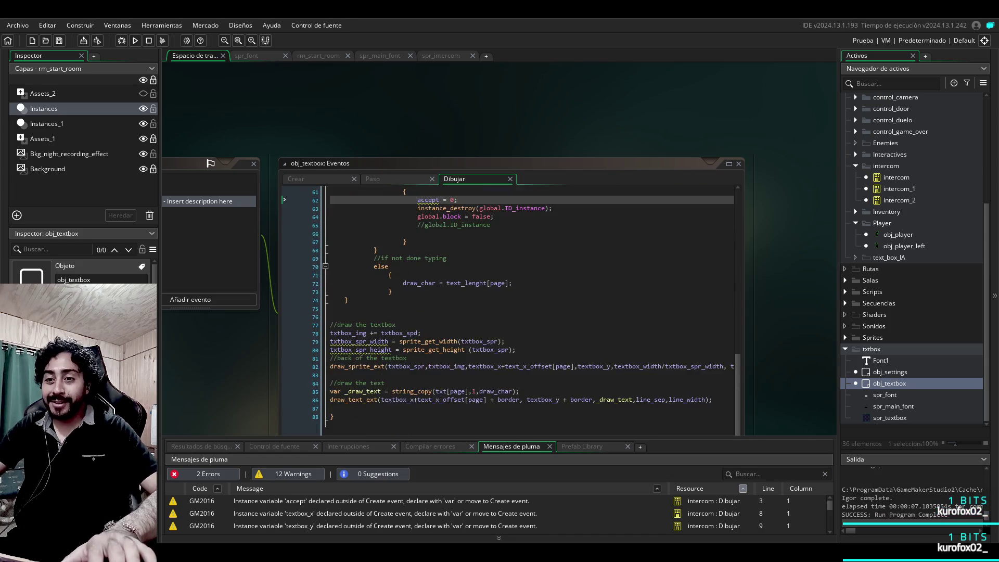
scroll(510, 310, "up", 3)
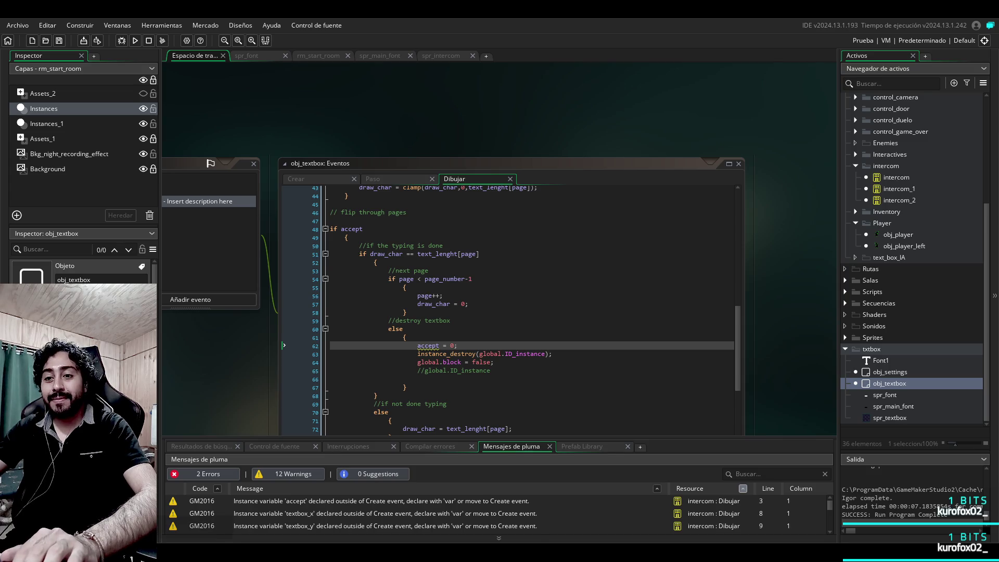
scroll(510, 365, "up", 2)
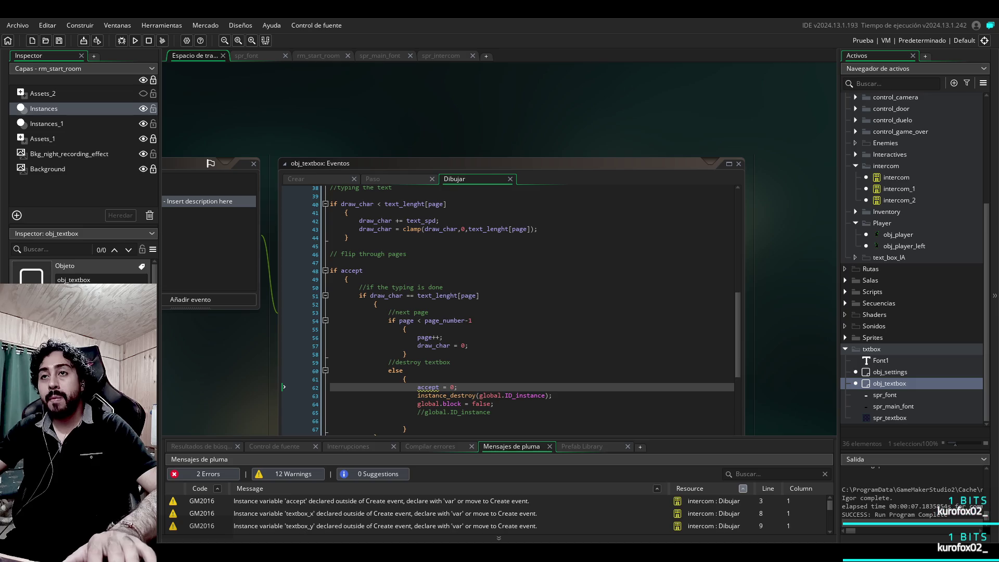
scroll(510, 312, "up", 12)
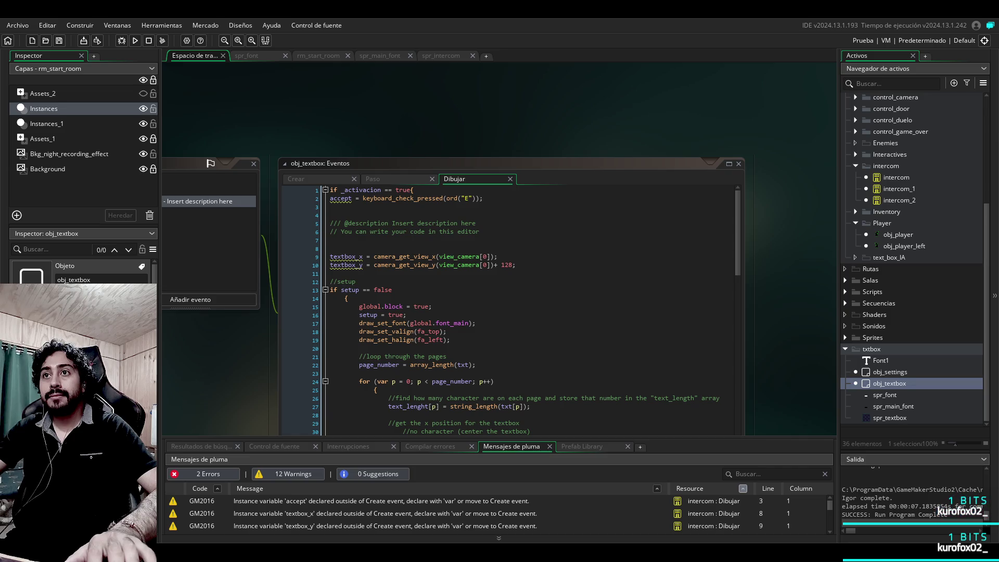
scroll(283, 364, "down", 13)
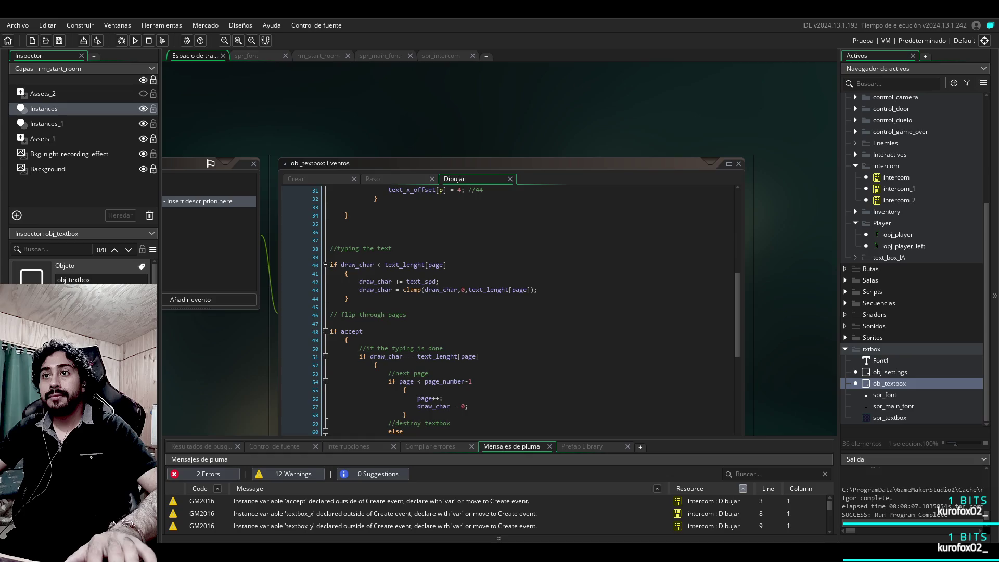
scroll(510, 312, "down", 3)
scroll(450, 313, "up", 3)
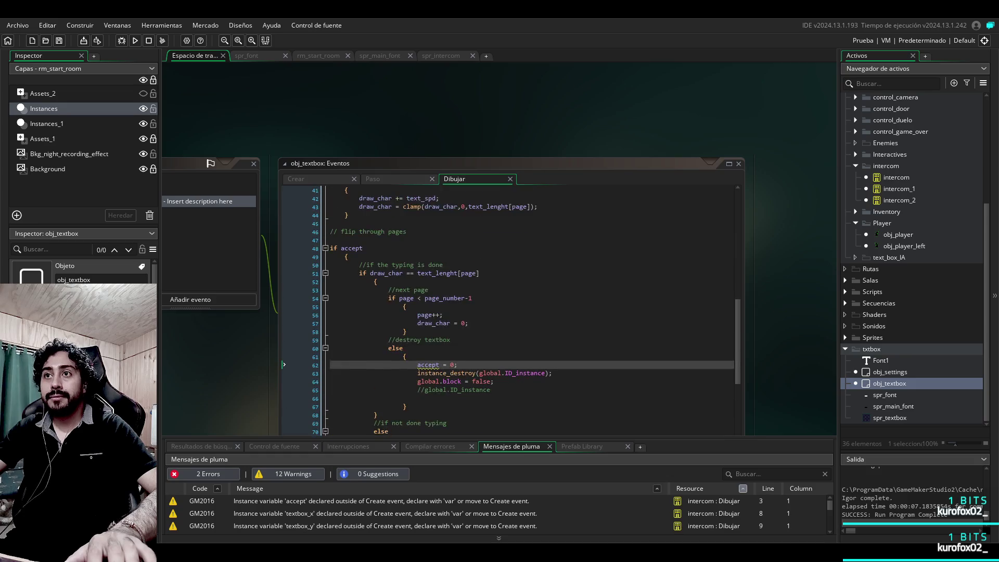
double_click(450, 365)
key("BackSpace")
key("BackSpace")
key("BackSpace")
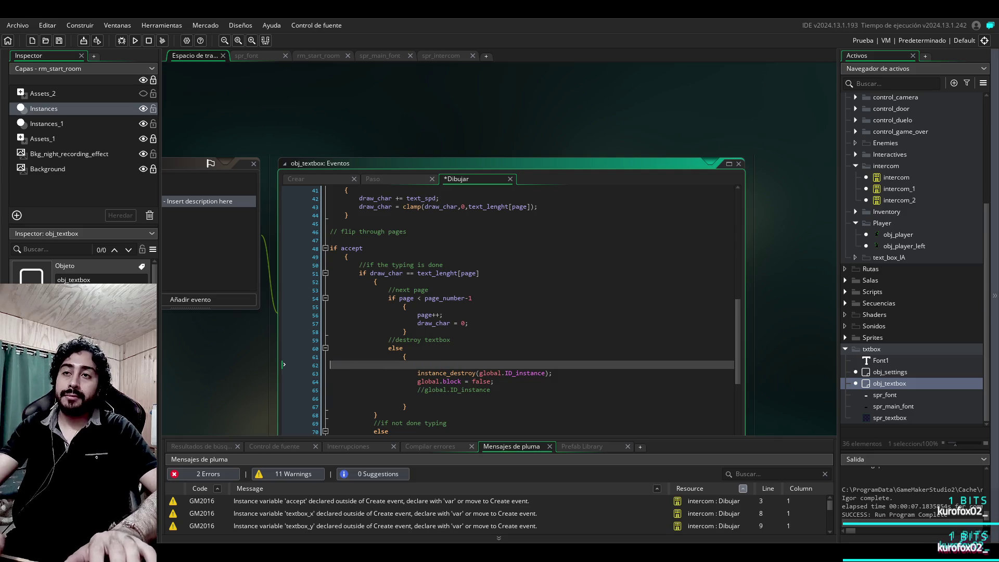
key("BackSpace")
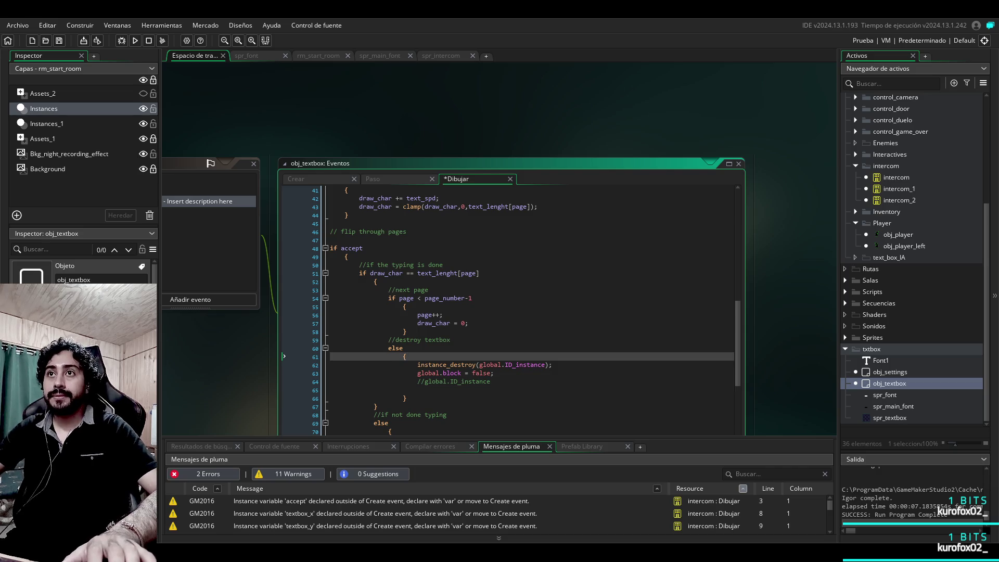
Step: Look over obj_textbox's Step and other event tabs, then open intercom_2's collision code
left_click(372, 178)
left_click(328, 180)
left_click(372, 178)
left_click(457, 179)
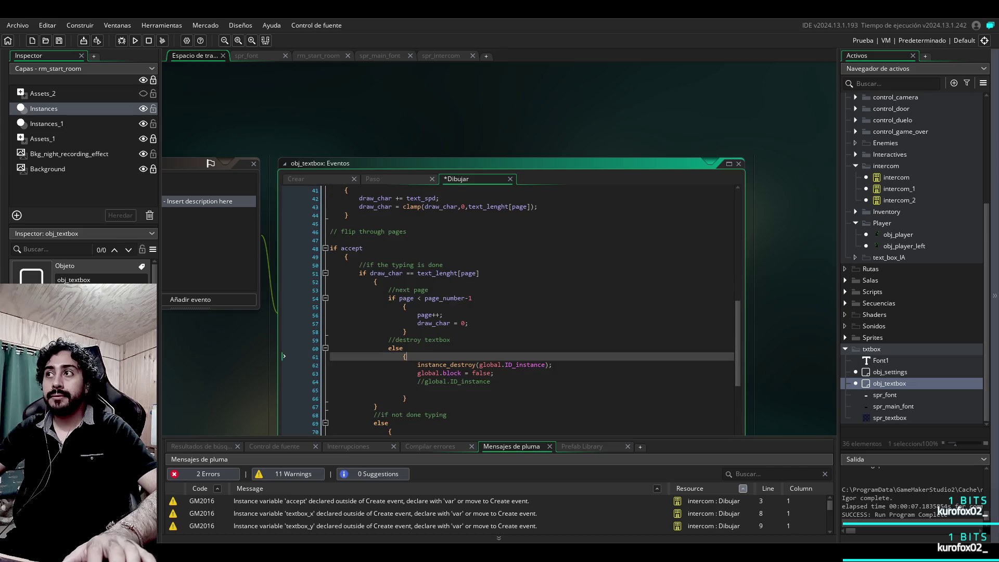
left_click(896, 199)
double_click(896, 200)
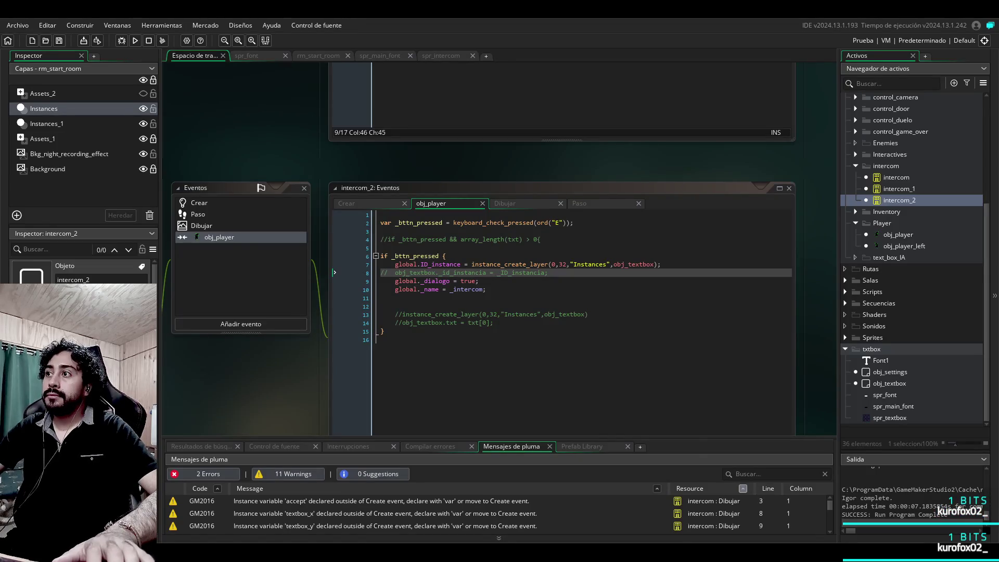
Step: Check global.ID_instance's definition in obj_settings' Create event, then reopen obj_textbox's Draw code
key("F12")
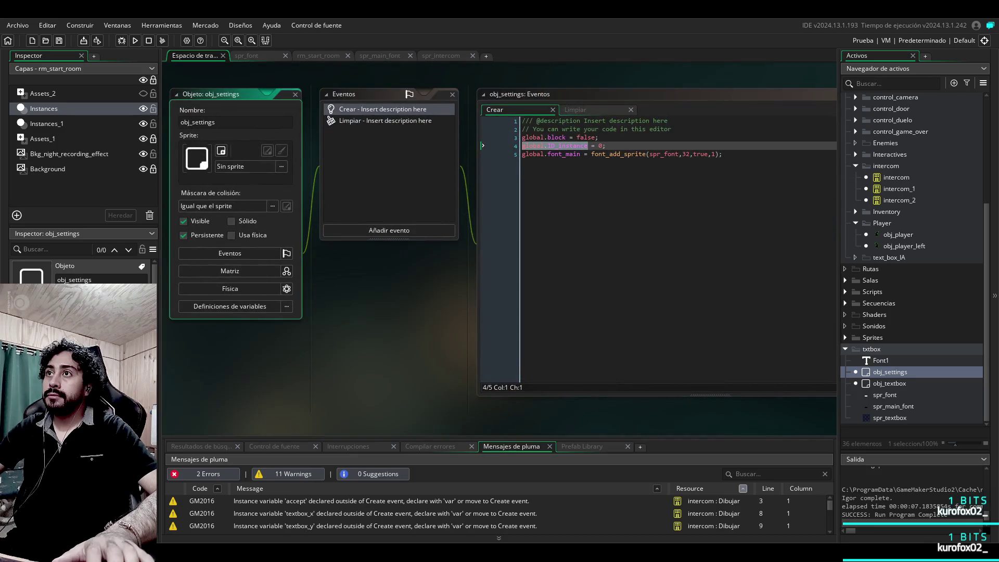
double_click(889, 384)
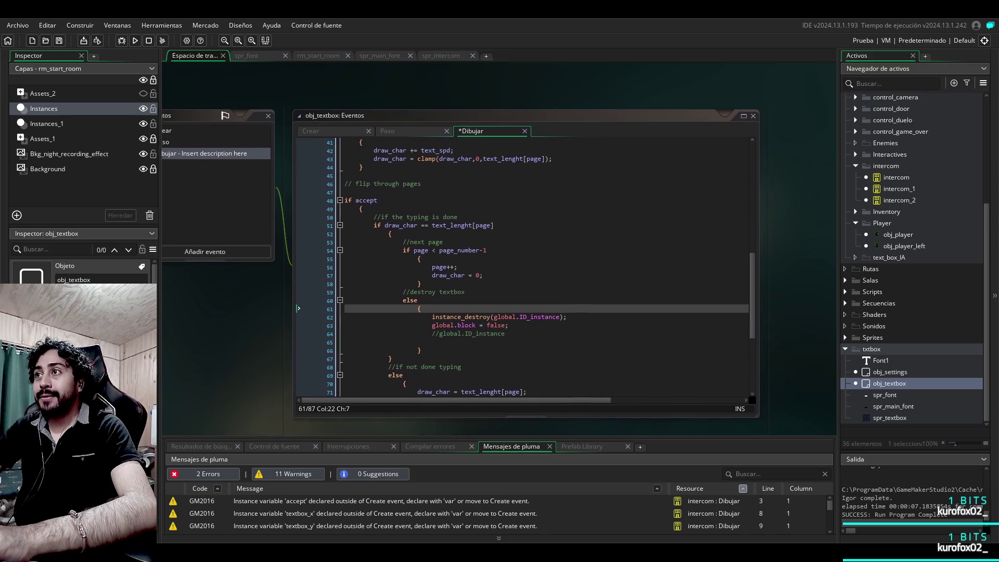
left_click(501, 332)
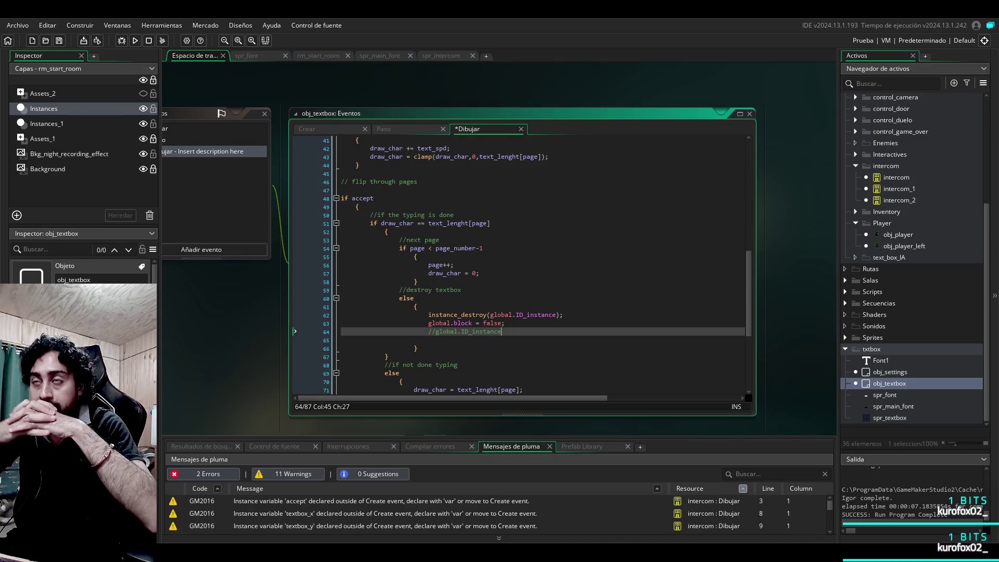
scroll(521, 265, "up", 13)
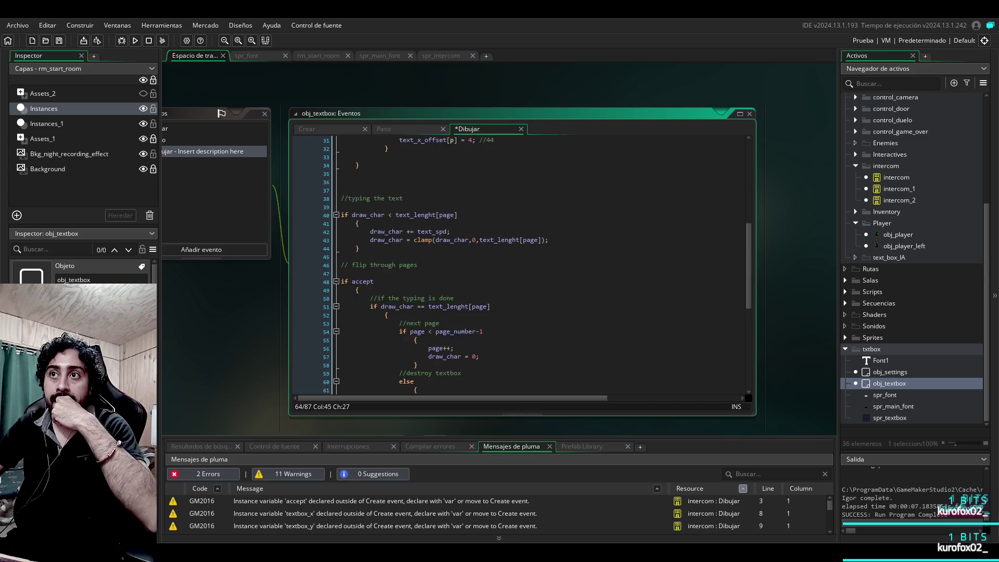
scroll(520, 265, "down", 3)
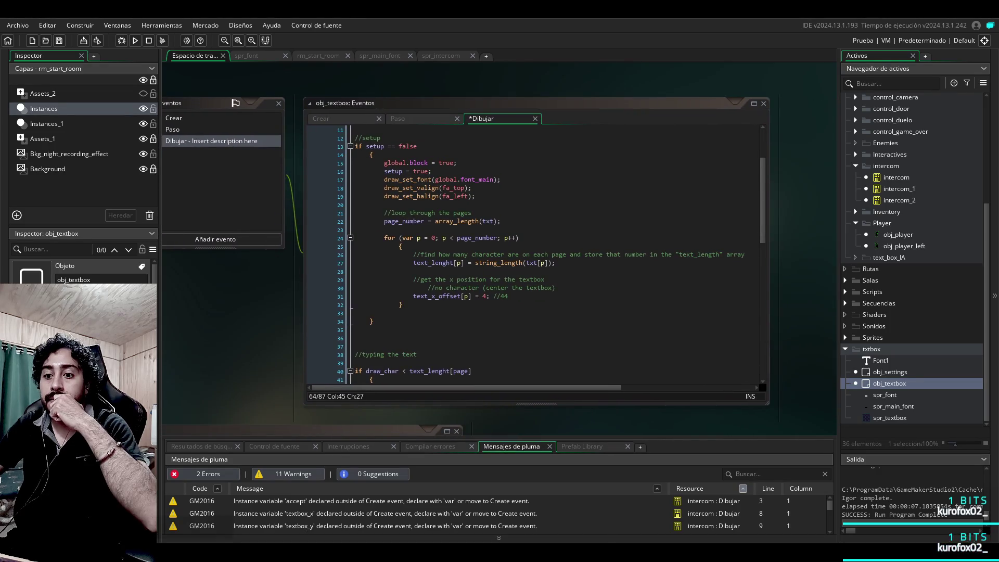
scroll(534, 255, "down", 15)
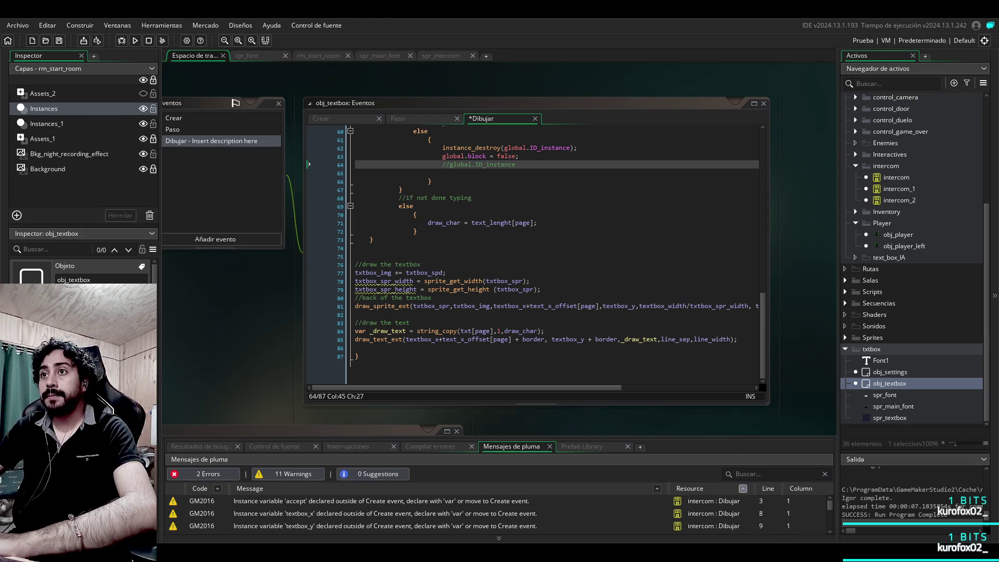
scroll(533, 255, "up", 10)
scroll(534, 255, "up", 7)
scroll(533, 255, "down", 18)
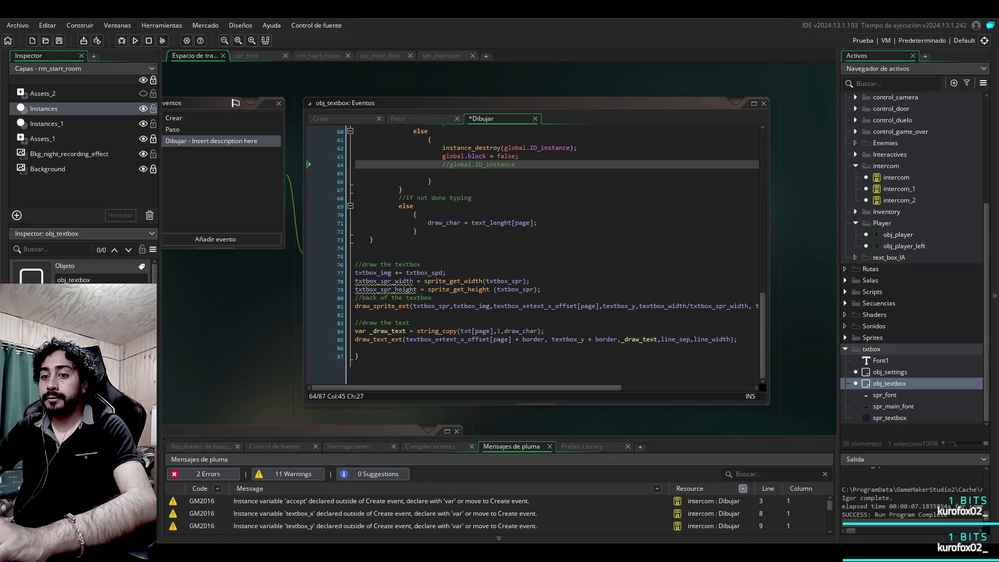
scroll(554, 307, "up", 12)
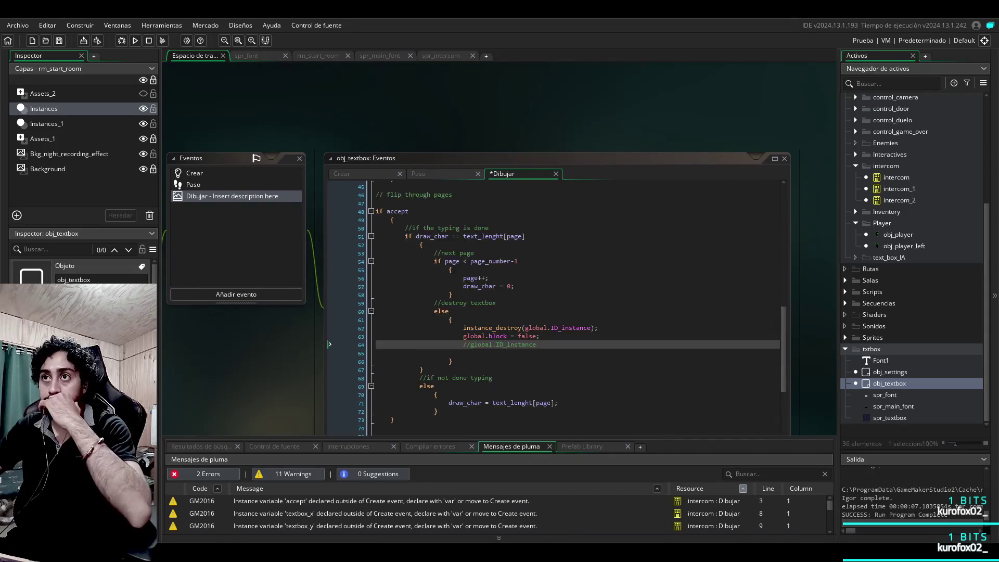
scroll(278, 331, "down", 10)
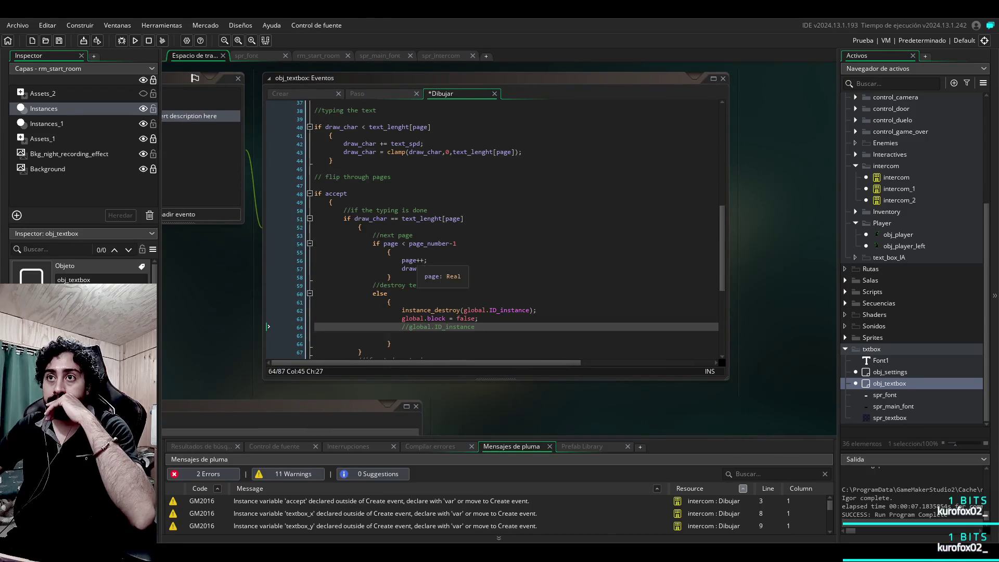
left_click(300, 153)
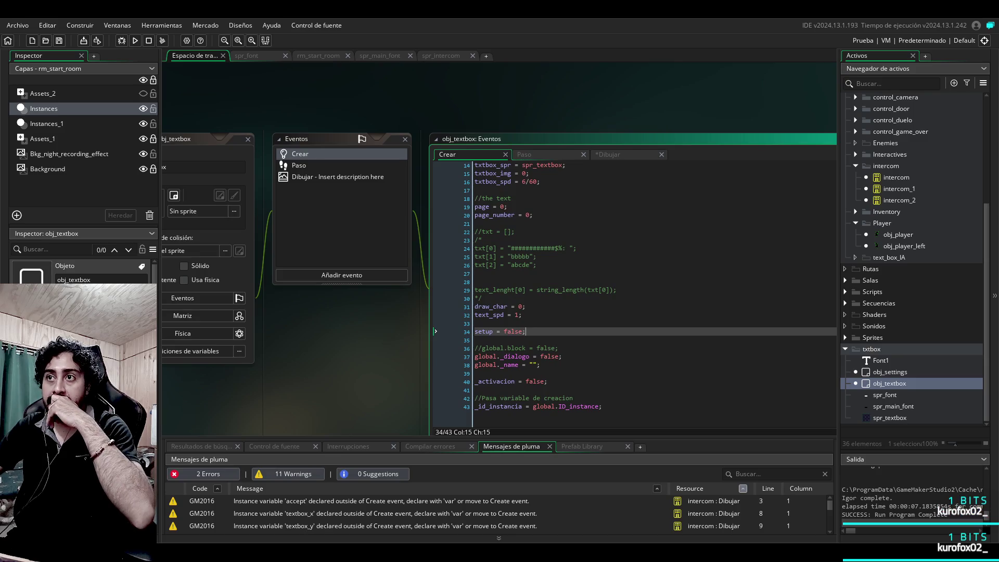
Step: Compare obj_textbox's Create, Step and Draw code, then open intercom_2's obj_player collision event
left_click(312, 176)
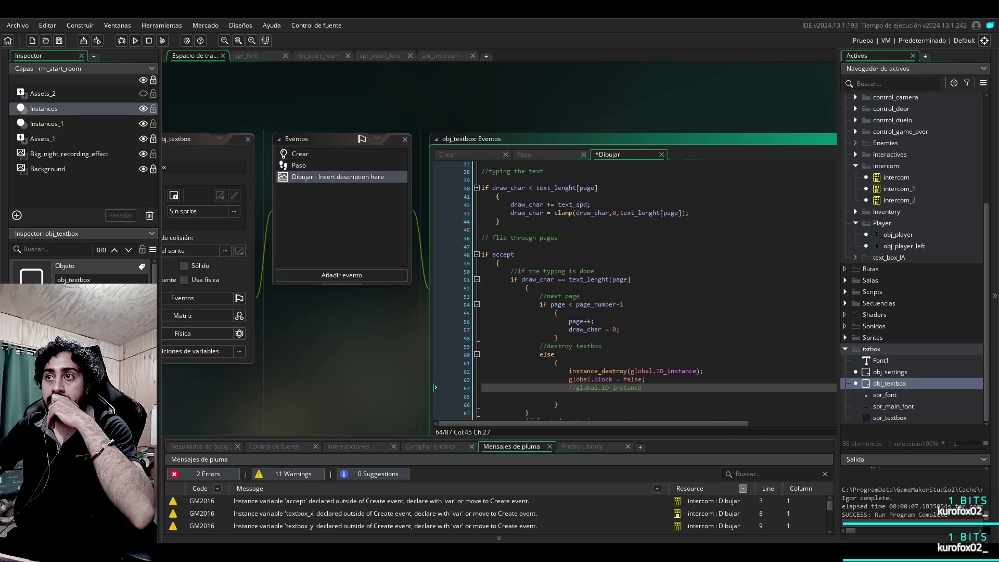
scroll(440, 310, "up", 12)
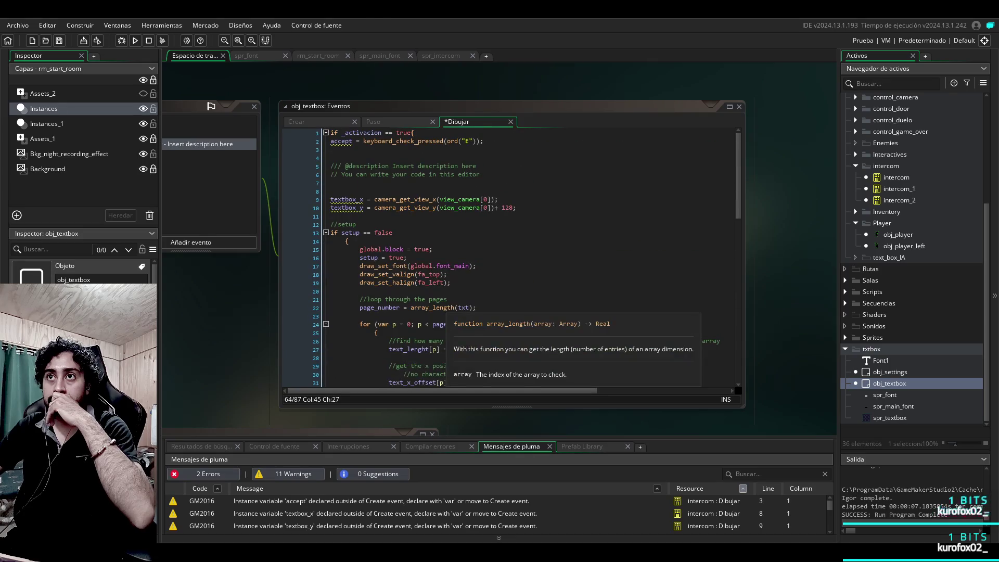
left_click_drag(440, 318, 522, 334)
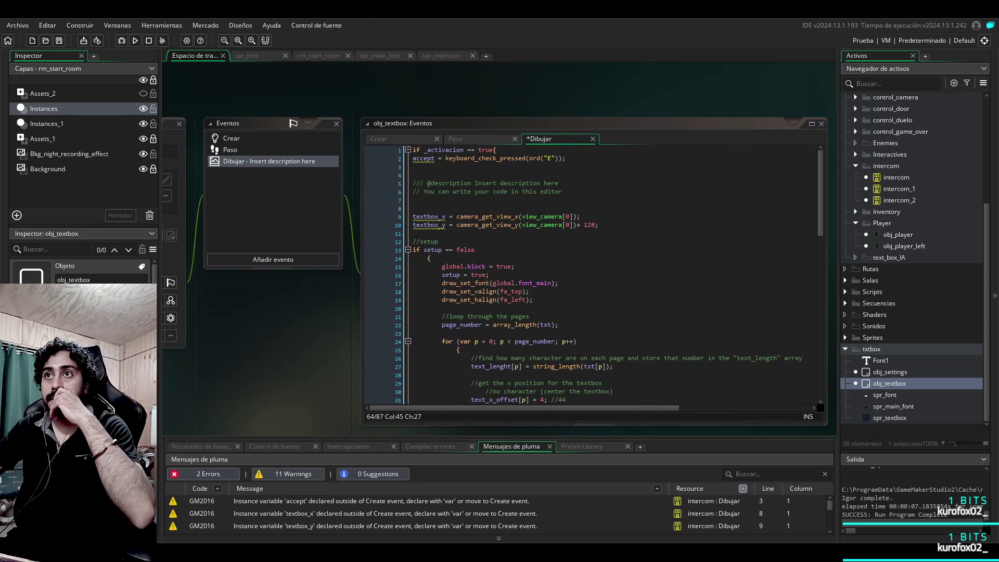
left_click(230, 150)
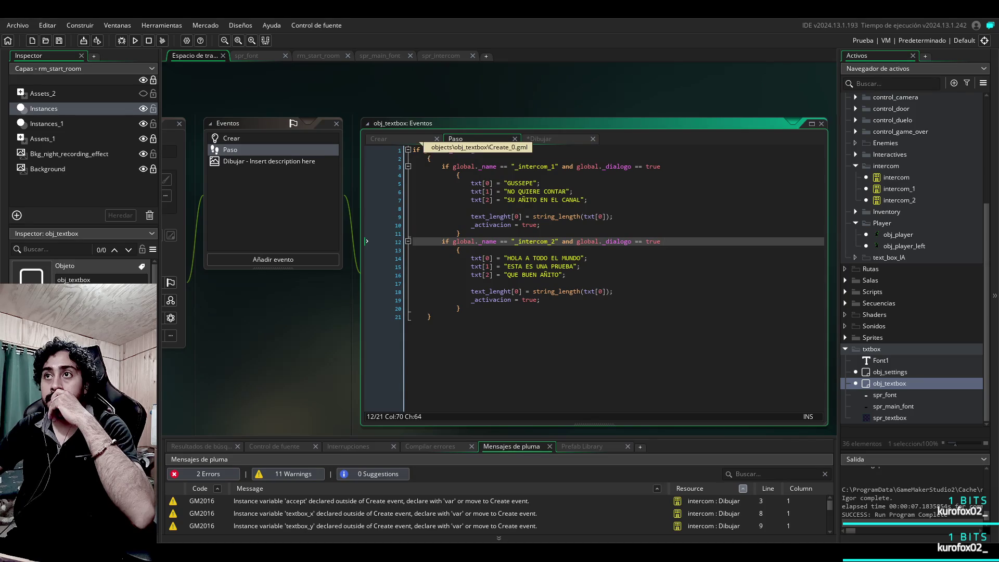
left_click(406, 139)
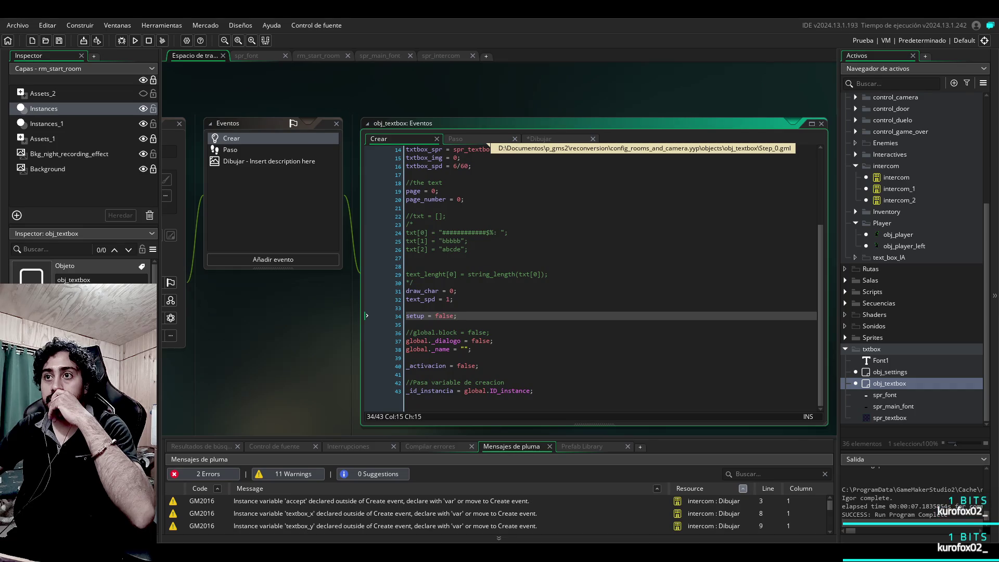
left_click(489, 139)
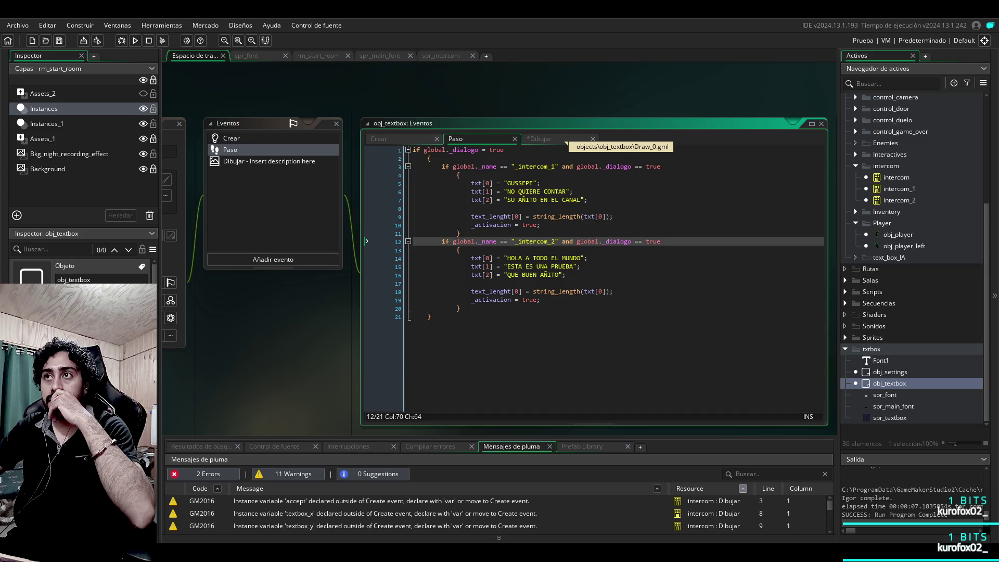
left_click(565, 140)
double_click(899, 199)
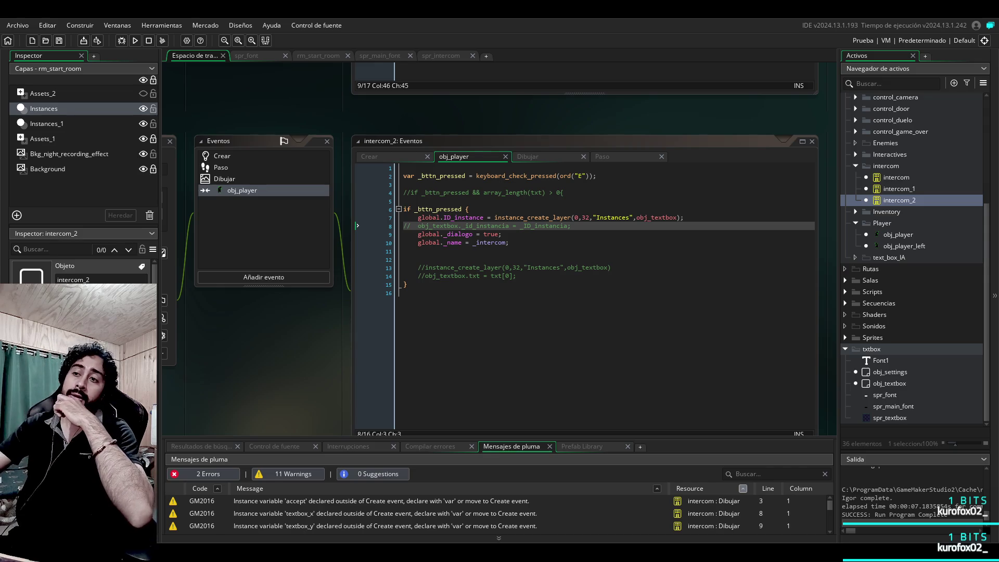
left_click(417, 167)
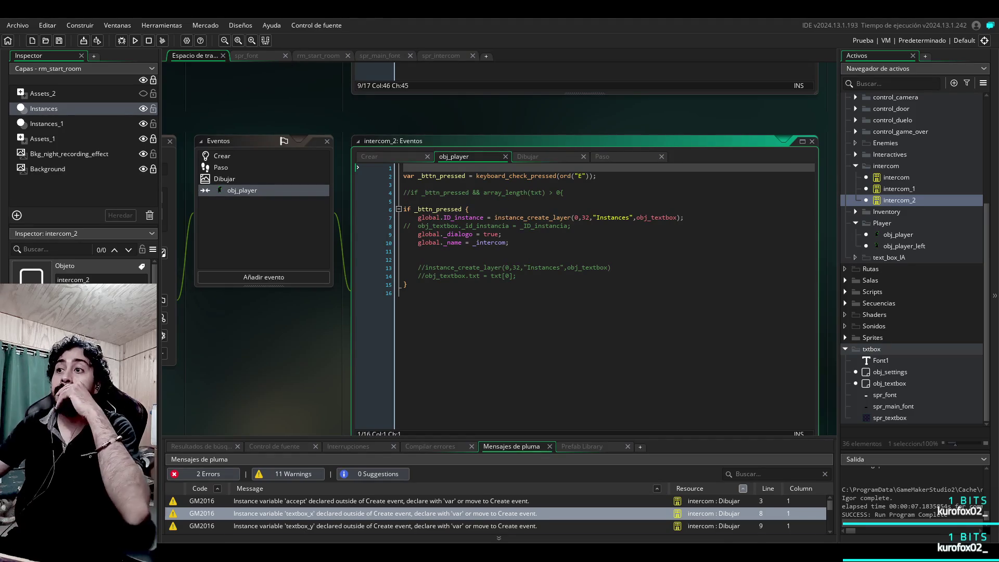
left_click(385, 525)
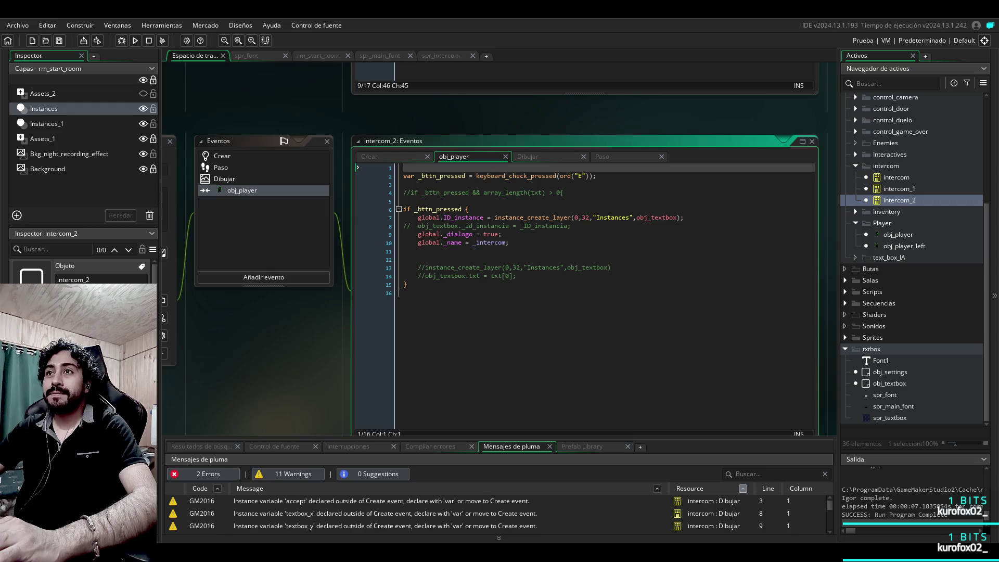
left_click(406, 293)
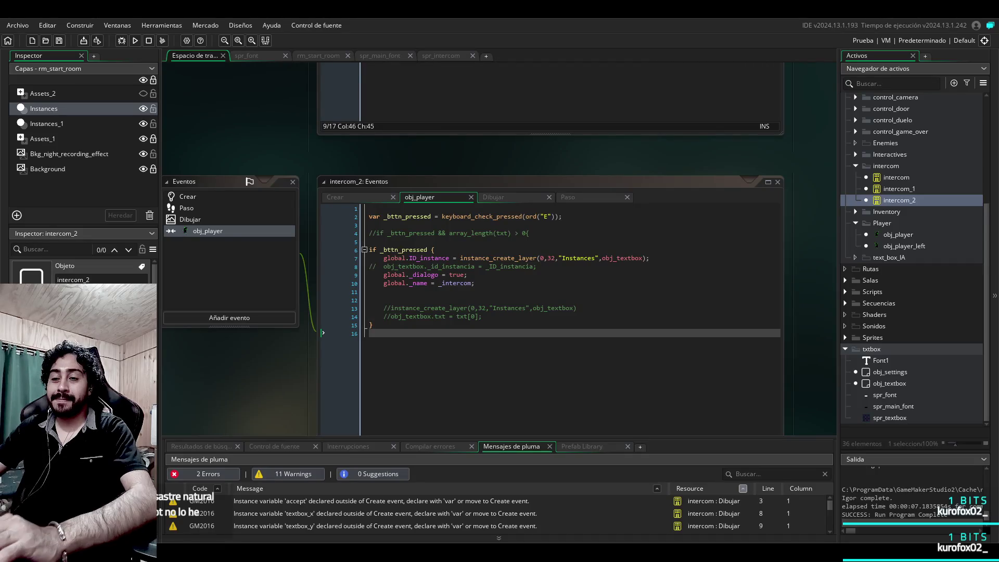
left_click_drag(323, 334, 312, 340)
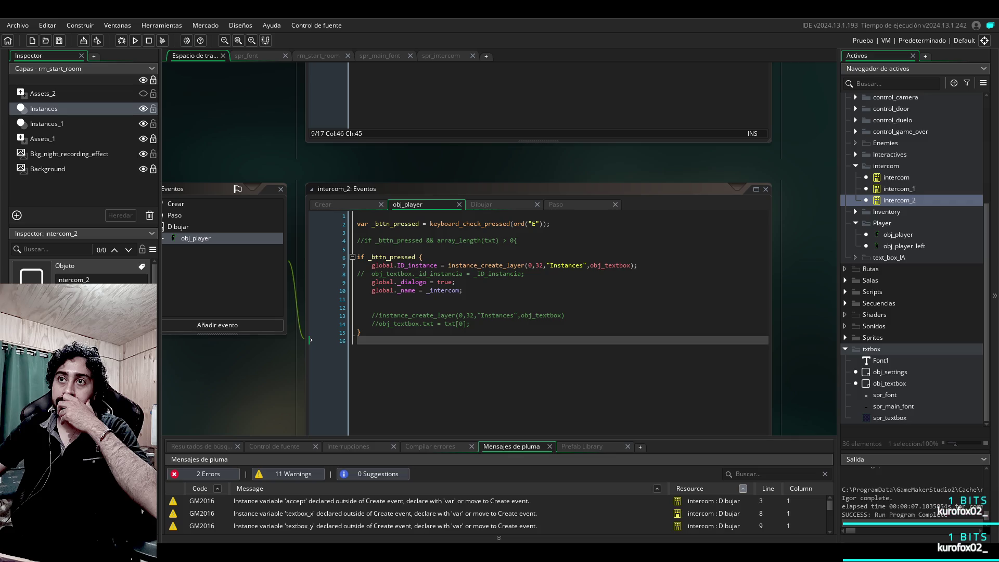
left_click(423, 257)
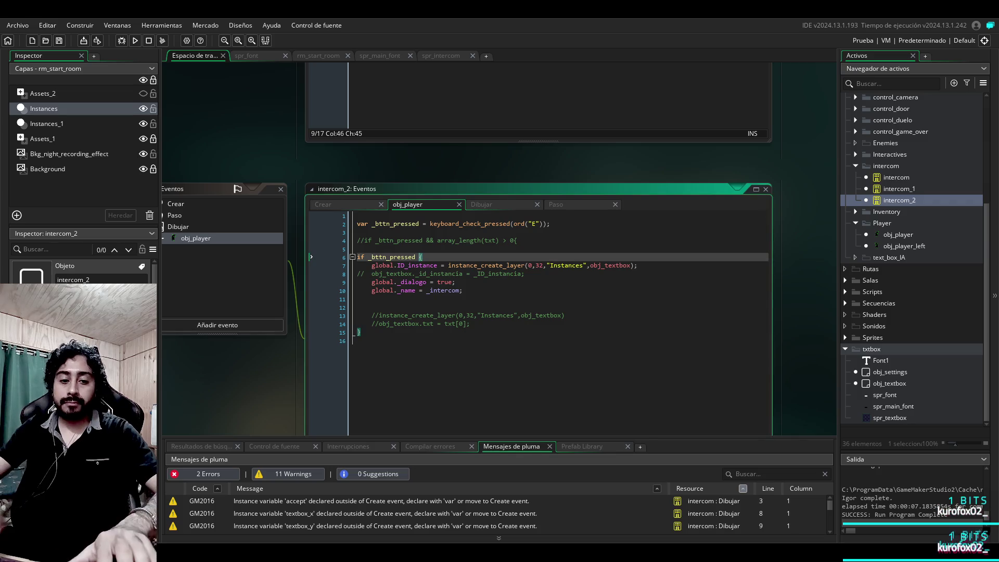
Step: Add 'and' after _bttn_pressed on line 6, then reopen obj_textbox's Draw code
type("and")
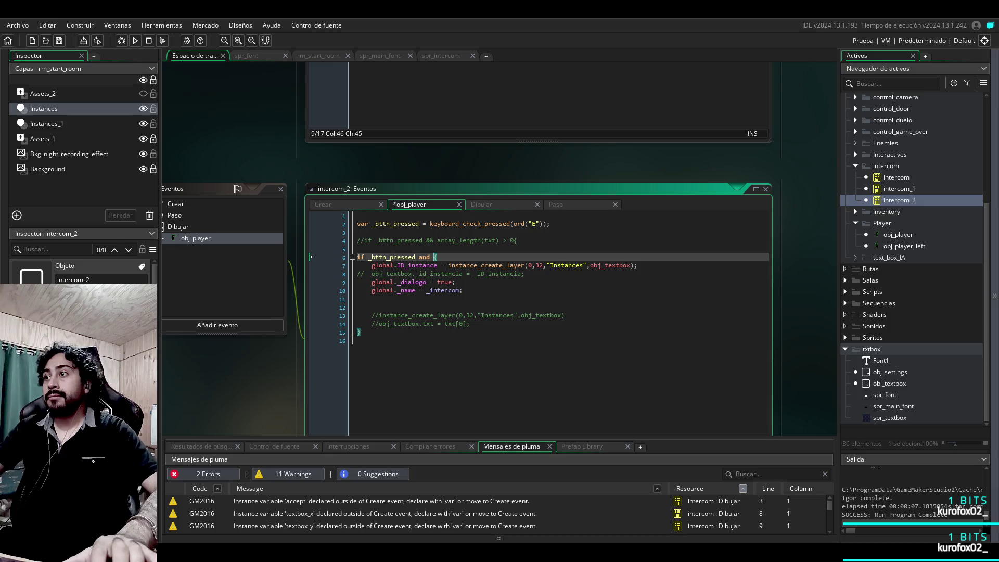
double_click(890, 383)
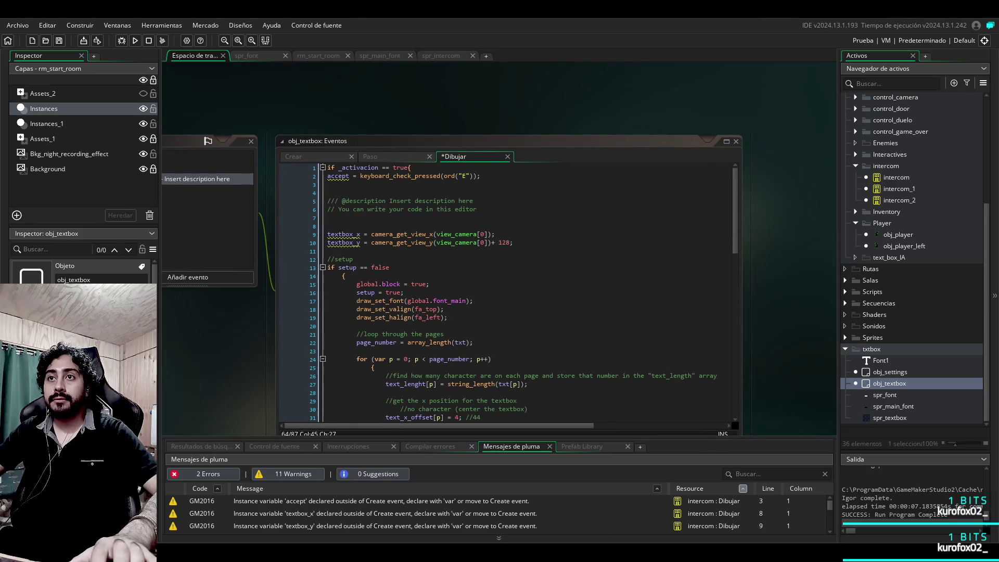
double_click(360, 251)
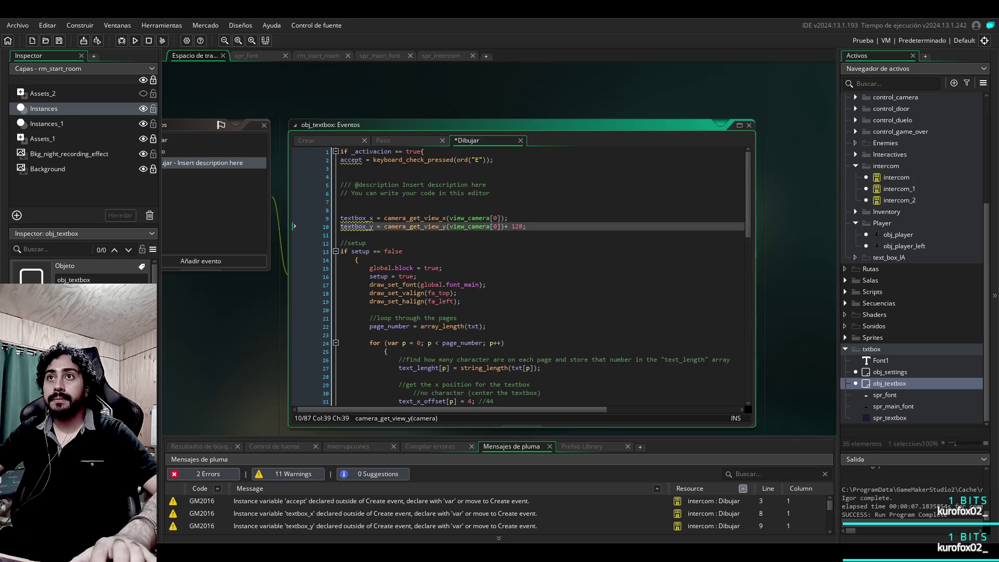
left_click(409, 184)
scroll(518, 276, "down", 3)
scroll(518, 276, "down", 13)
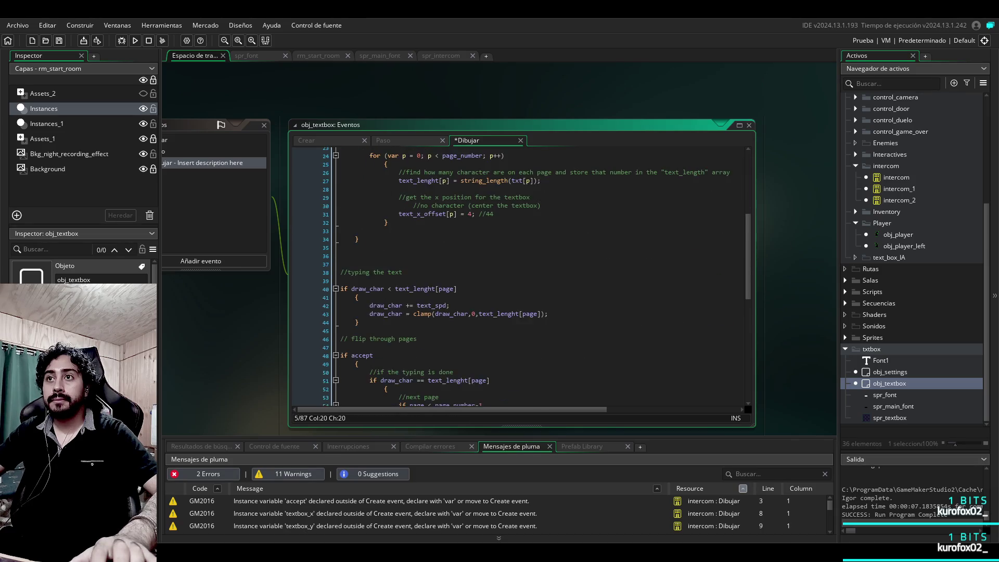
scroll(518, 276, "up", 1)
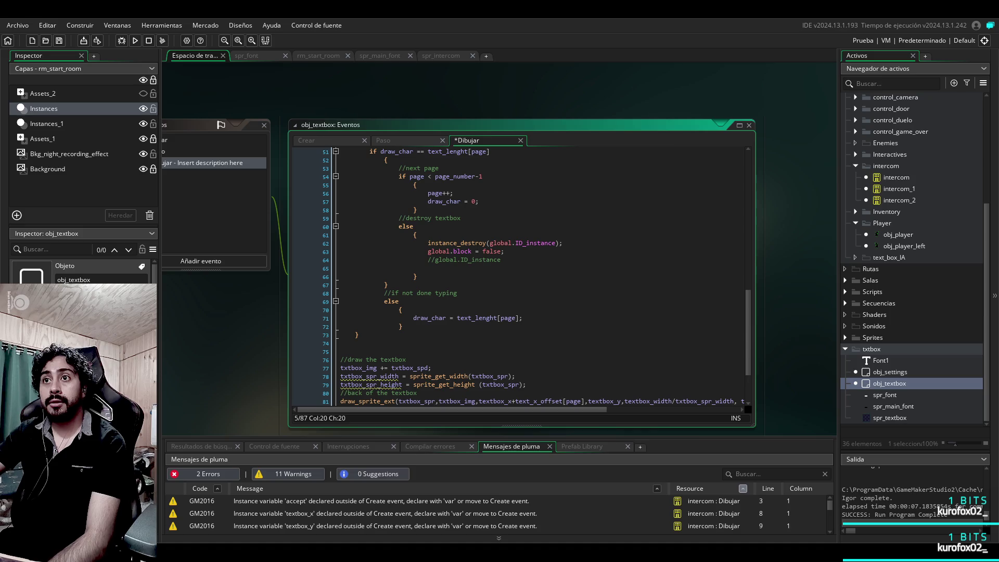
scroll(521, 276, "up", 3)
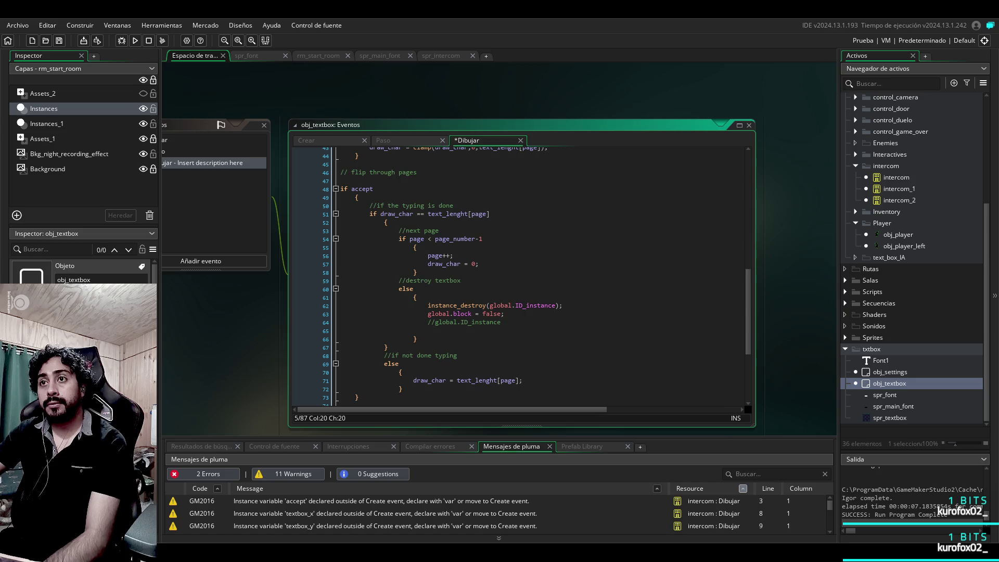
Step: Check obj_textbox's Draw and Step code, then open intercom_1's and intercom_2's collision events
scroll(520, 276, "down", 1)
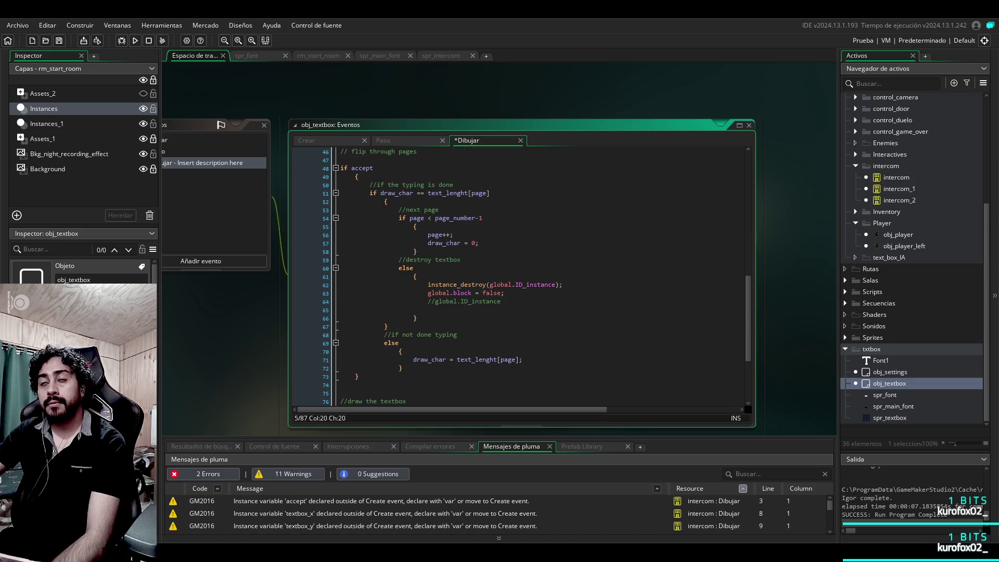
scroll(520, 276, "up", 3)
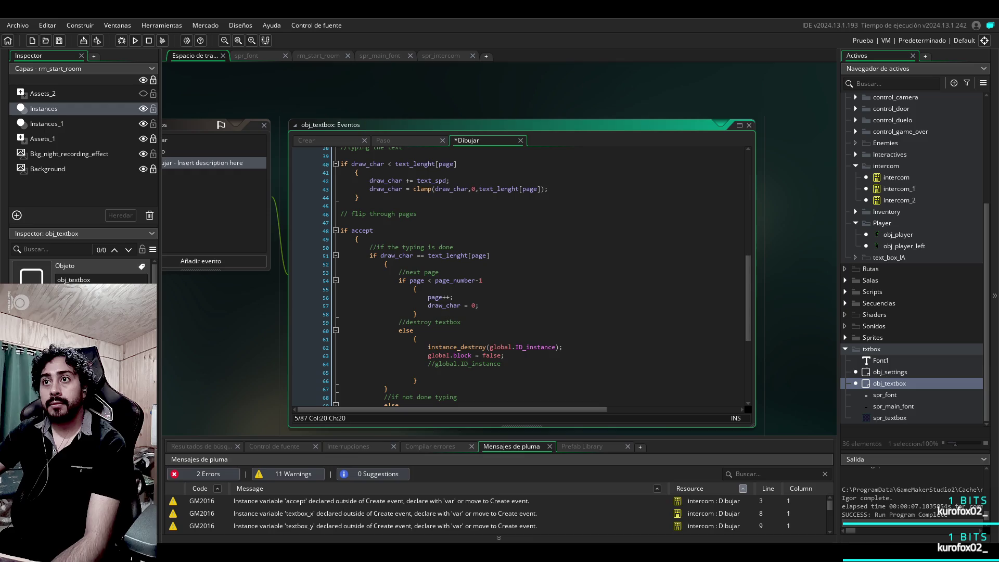
scroll(521, 276, "up", 12)
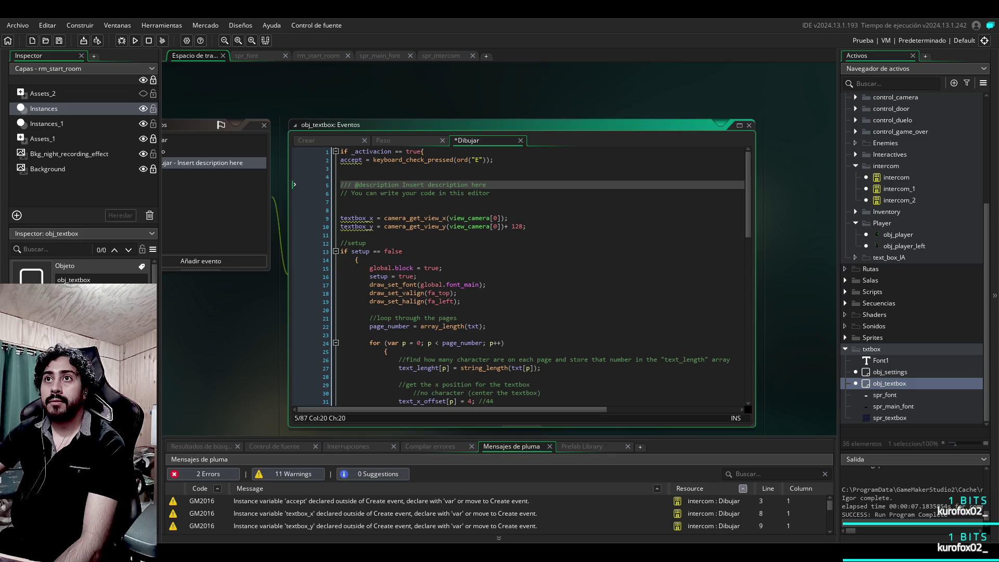
left_click(383, 140)
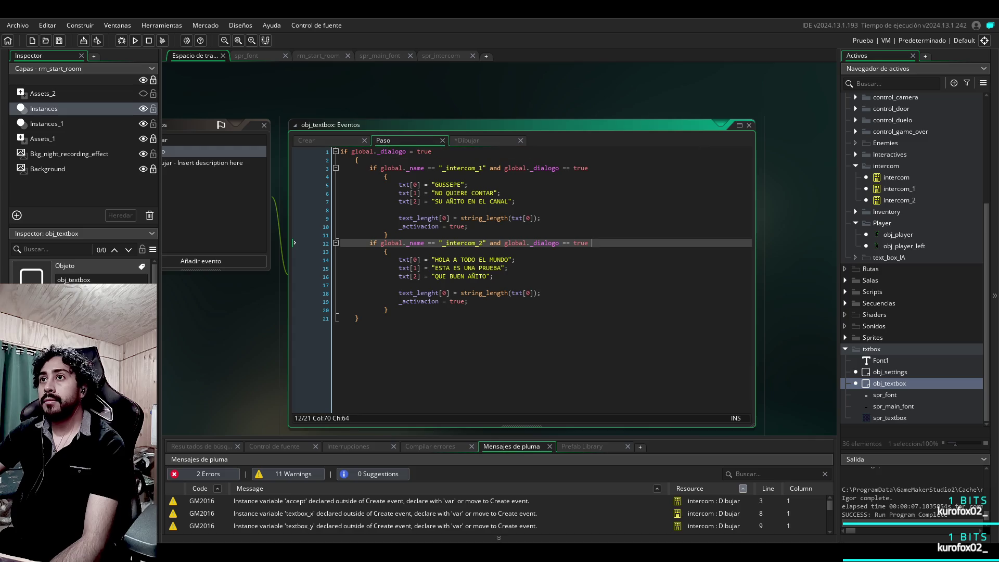
double_click(896, 188)
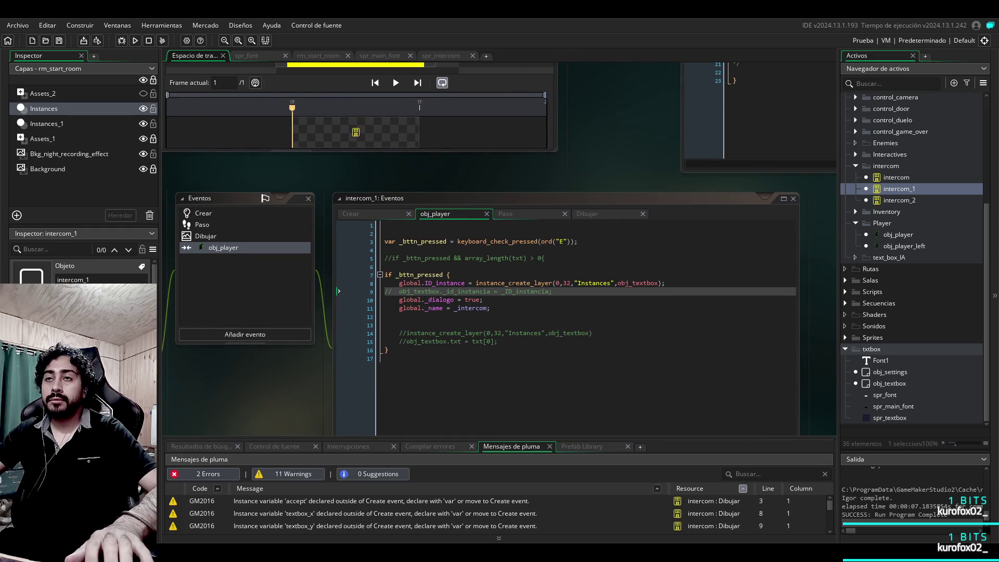
double_click(900, 200)
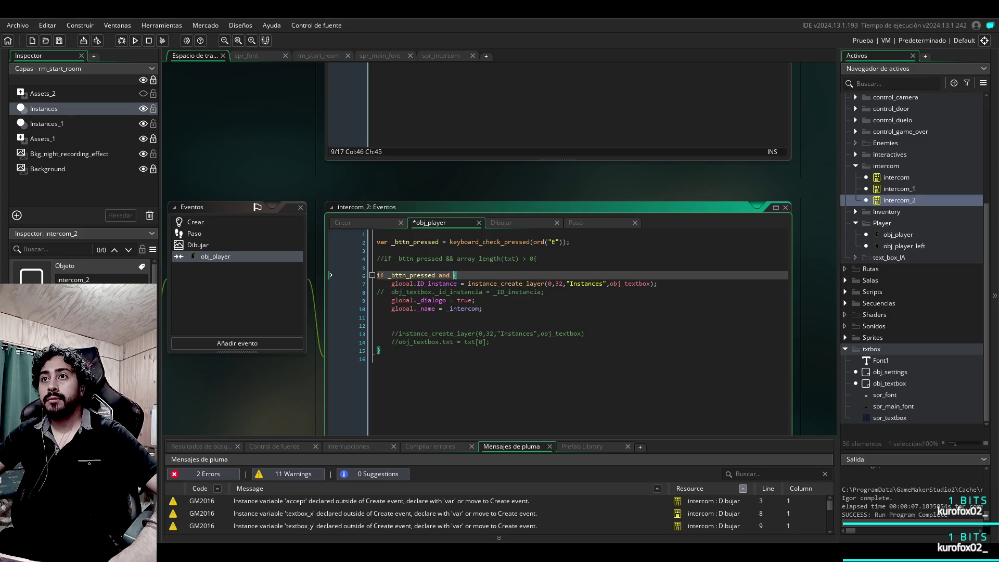
Step: Complete line 6 as 'if _bttn_pressed and global.block == false{', then save, clean and run
type("global")
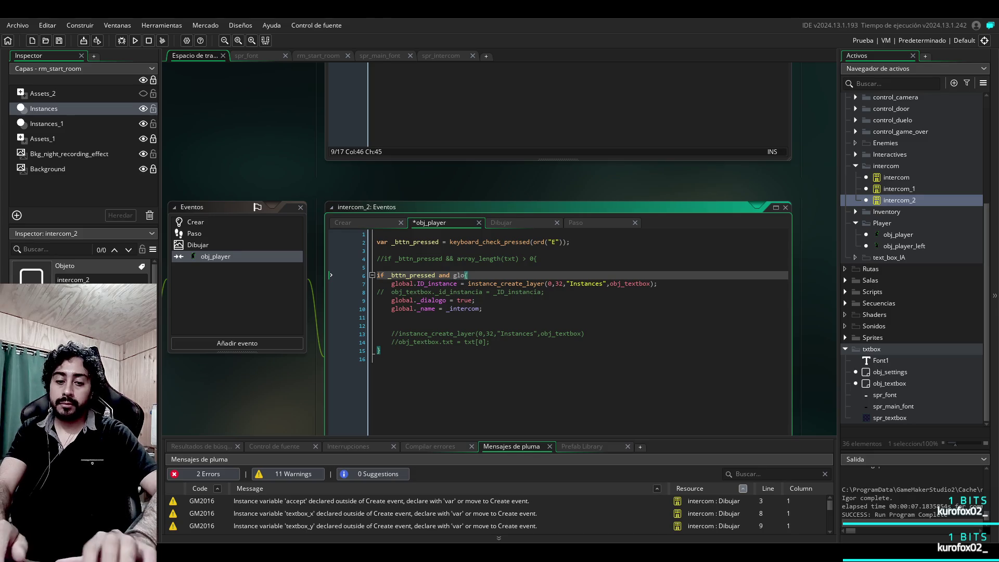
type(".block ")
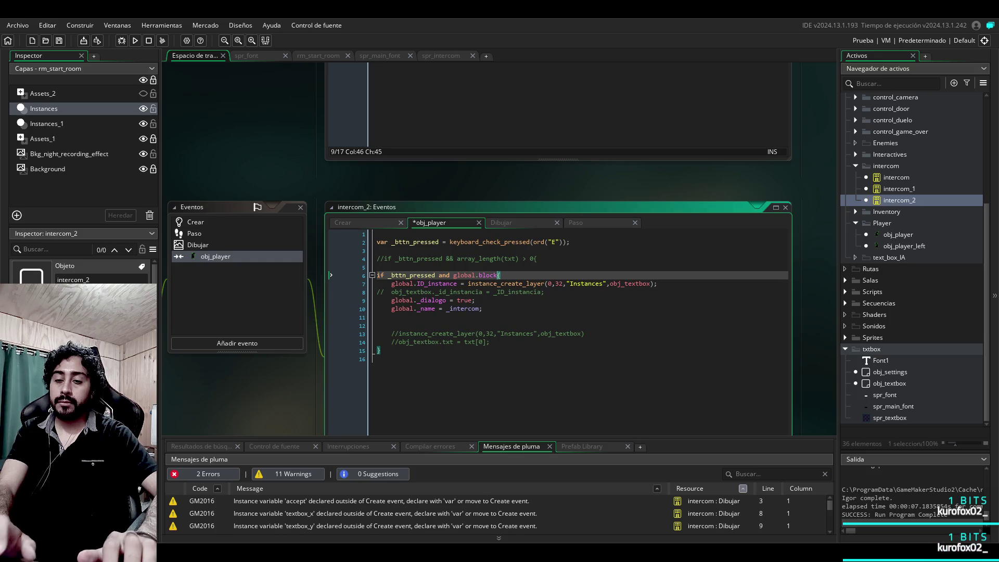
type("== false")
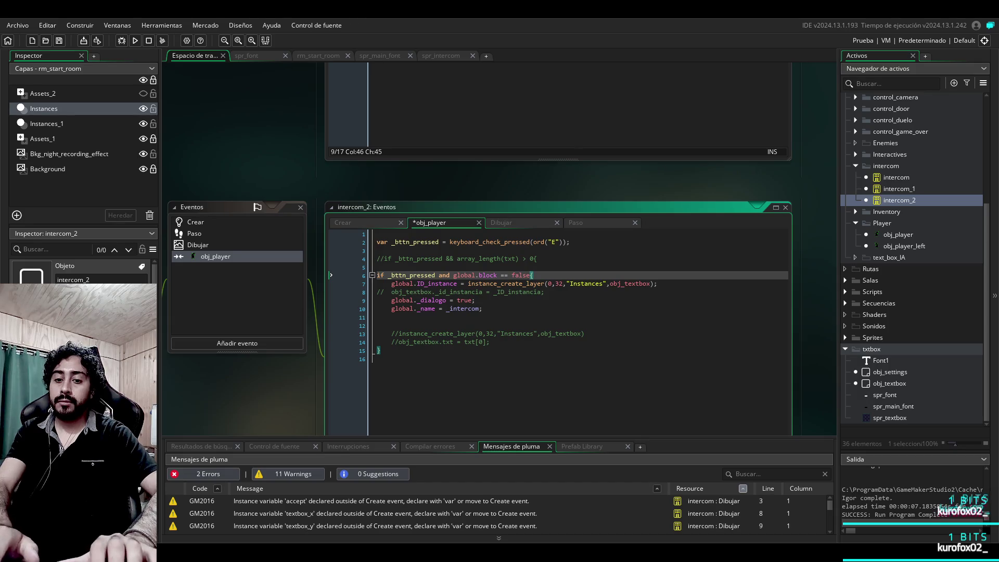
key("F5")
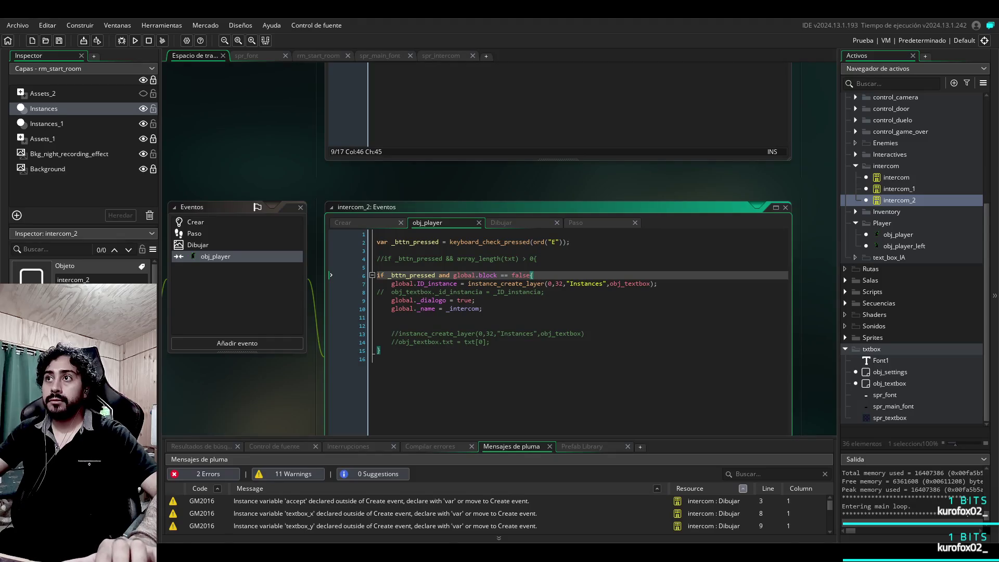
type("a")
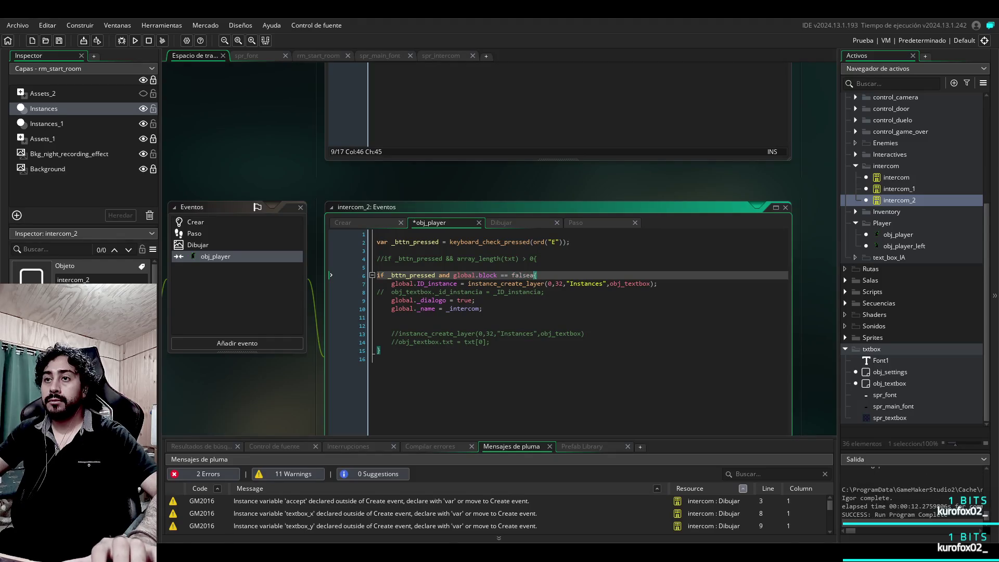
key("BackSpace")
left_click(475, 301)
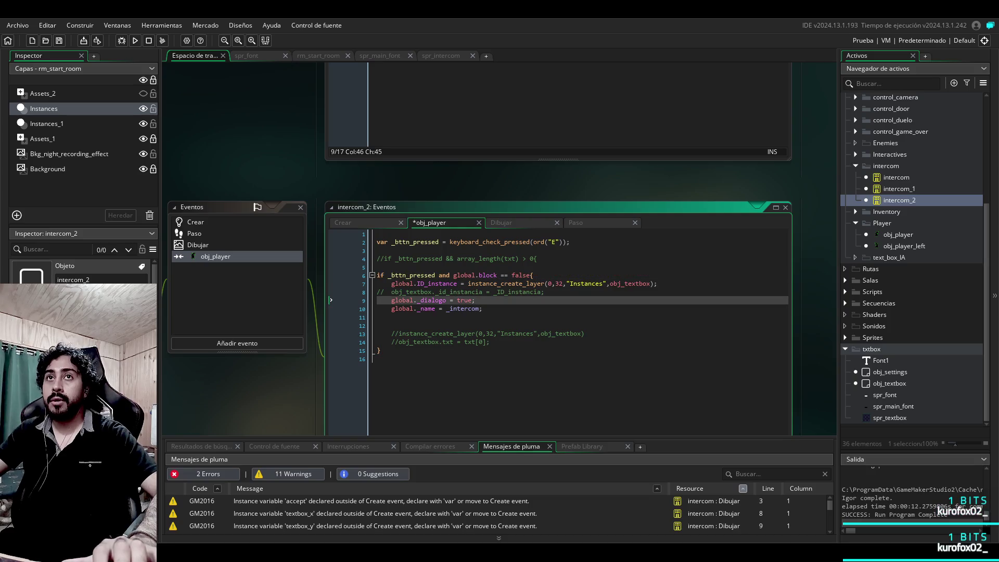
left_click(162, 40)
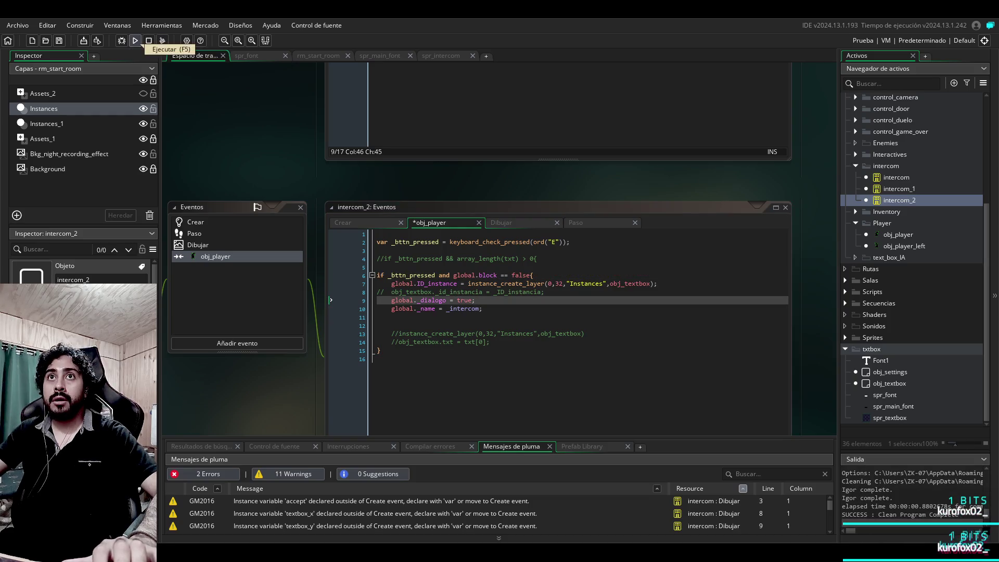
left_click(136, 42)
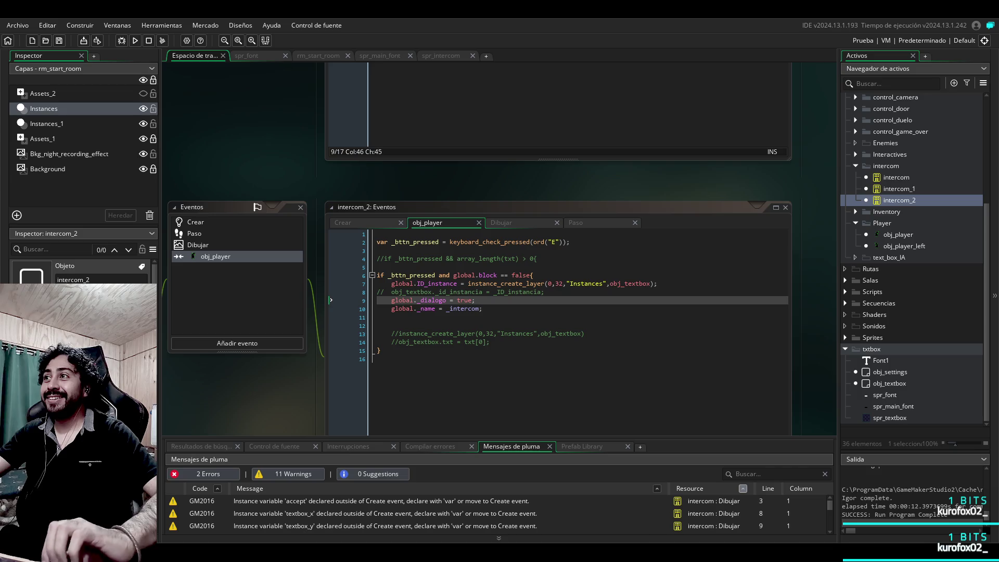
Step: Open obj_textbox's events to show its Step code with the intercom dialogue lines
double_click(889, 383)
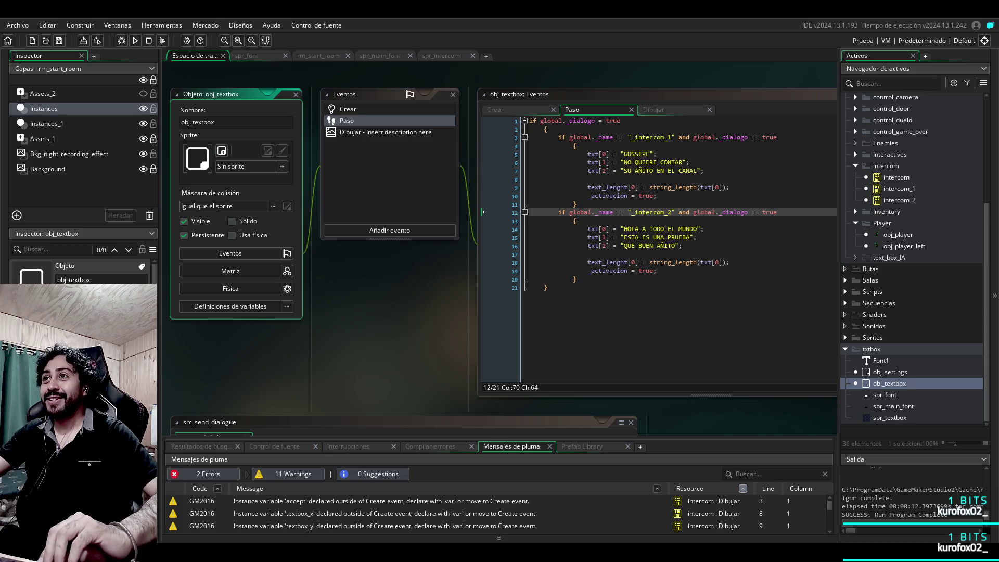
Step: Confirm global.block starts false in obj_settings' Create event, then reopen obj_textbox's Draw event
double_click(890, 371)
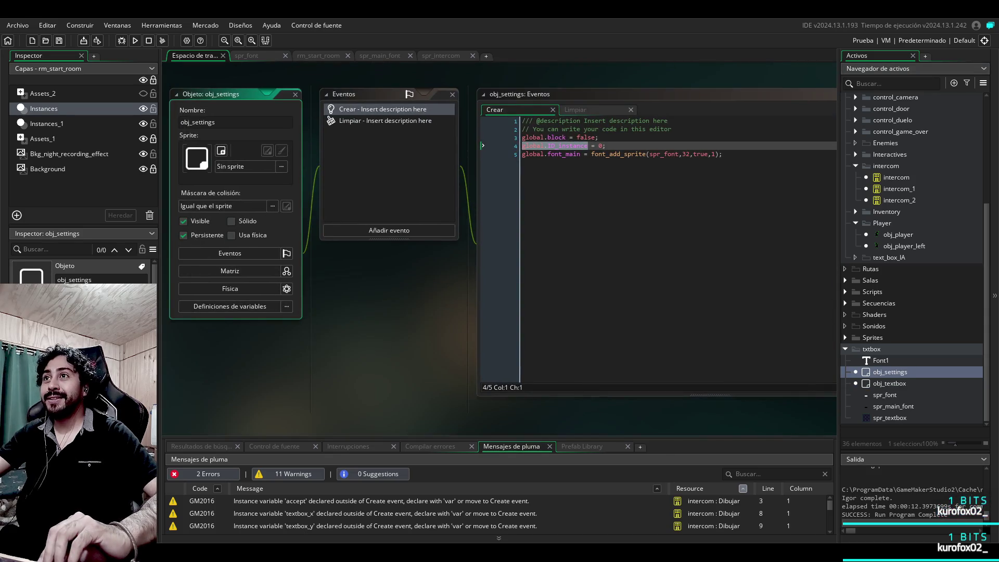
double_click(889, 383)
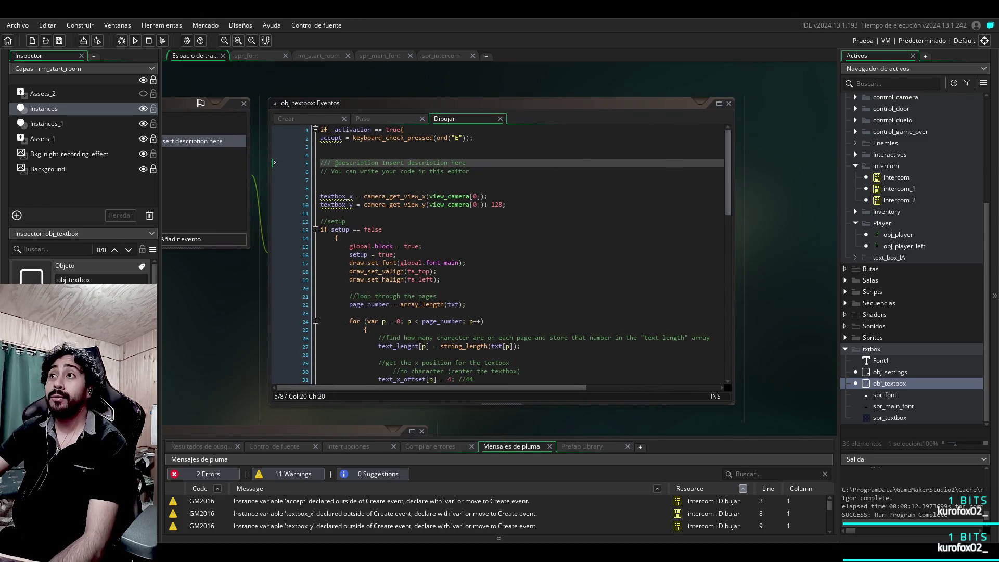
scroll(500, 255, "down", 15)
scroll(499, 255, "up", 15)
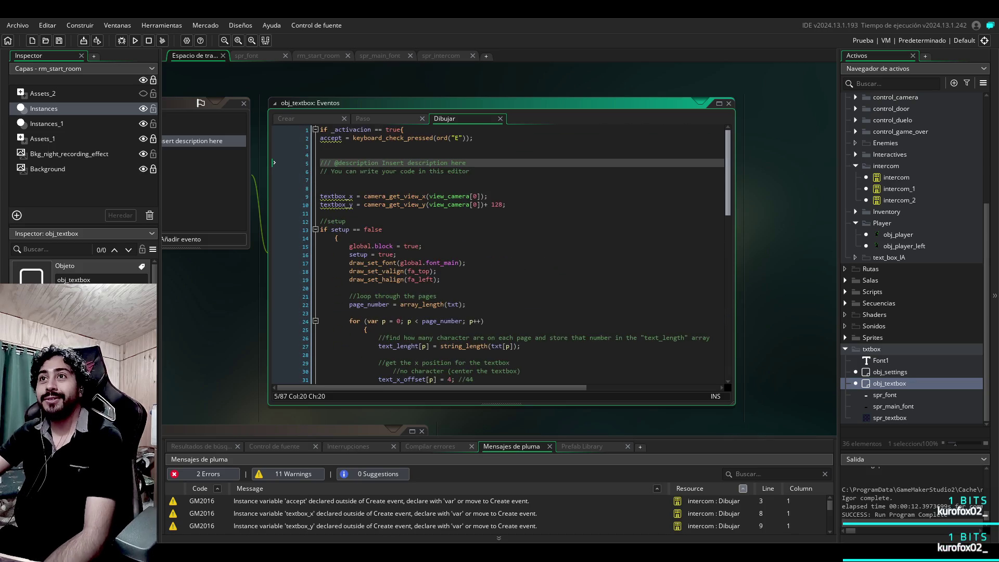
left_click(383, 119)
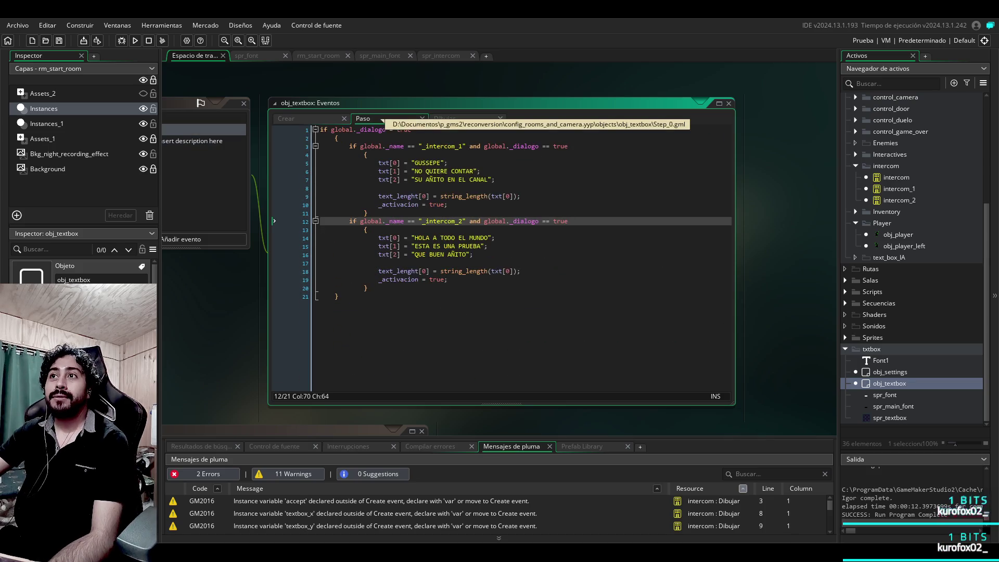
left_click(287, 119)
left_click(383, 119)
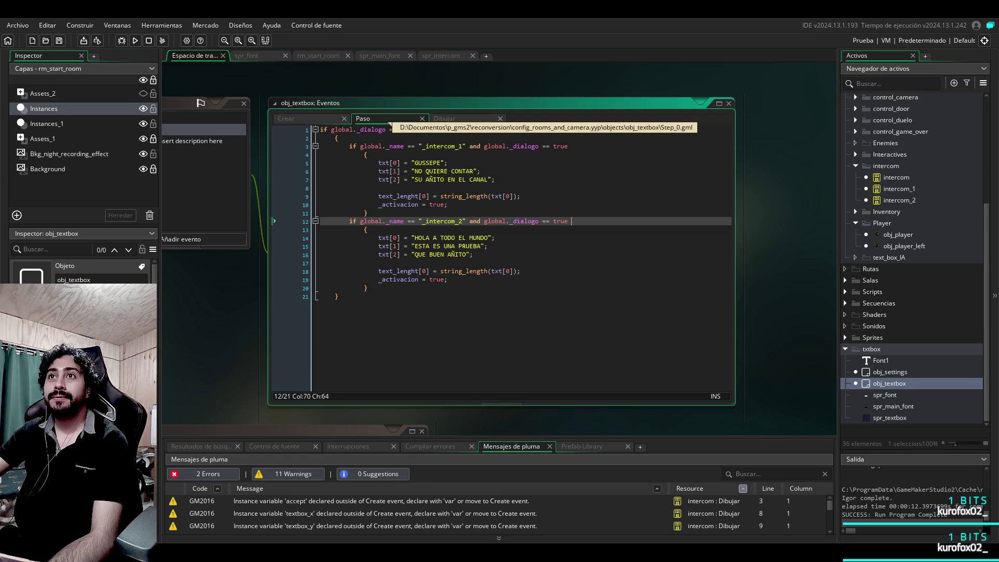
left_click(287, 119)
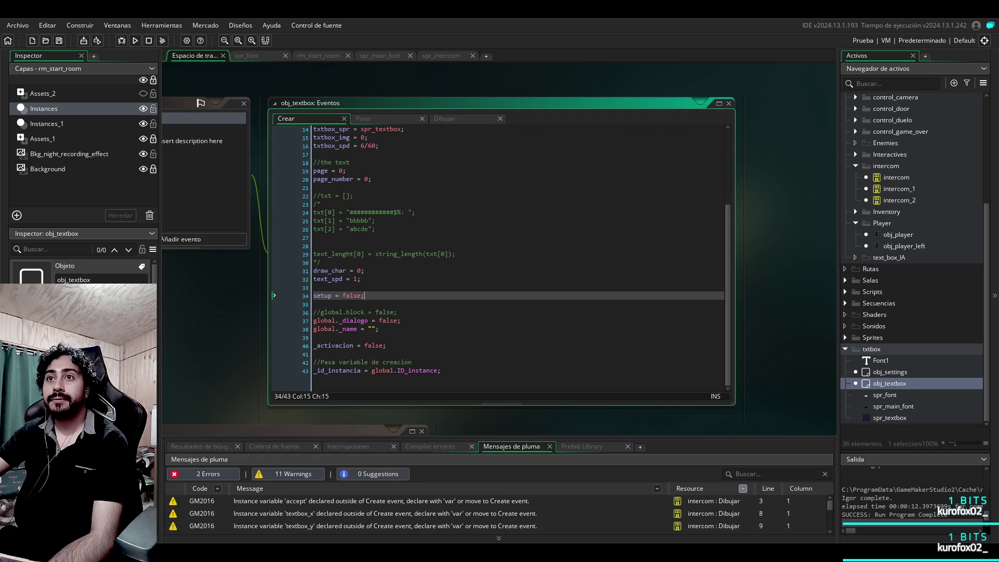
left_click(445, 119)
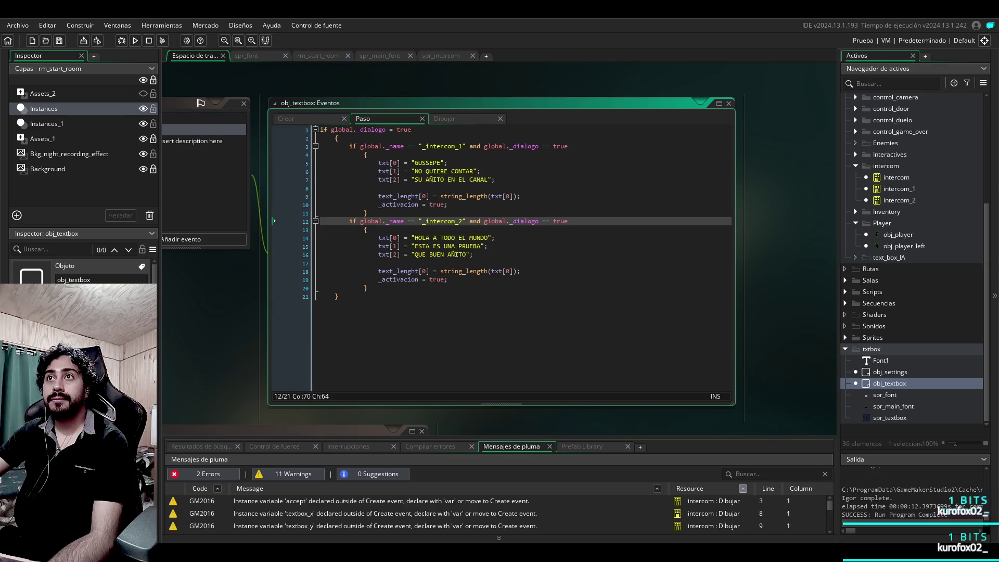
scroll(515, 255, "down", 15)
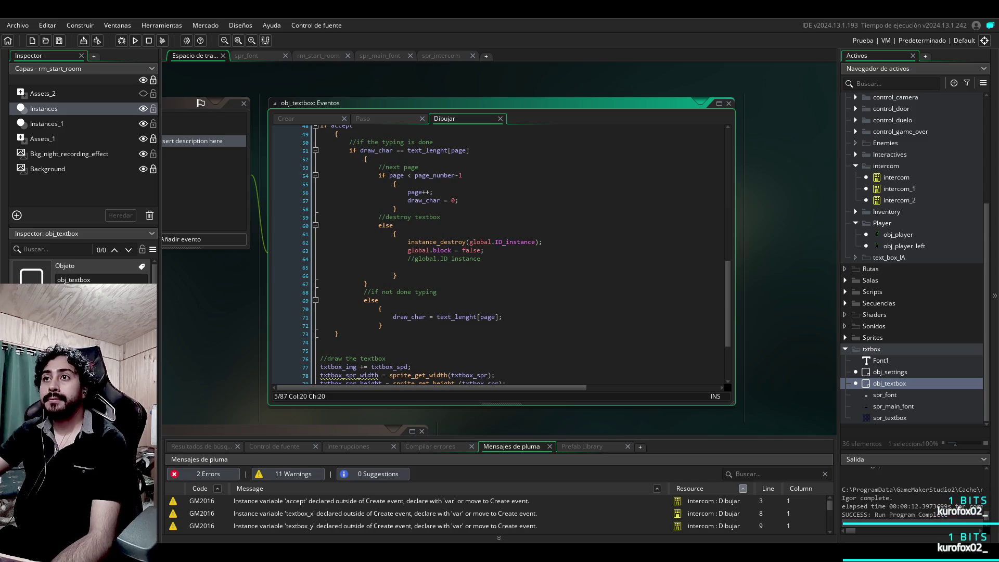
scroll(500, 255, "up", 14)
scroll(499, 255, "up", 2)
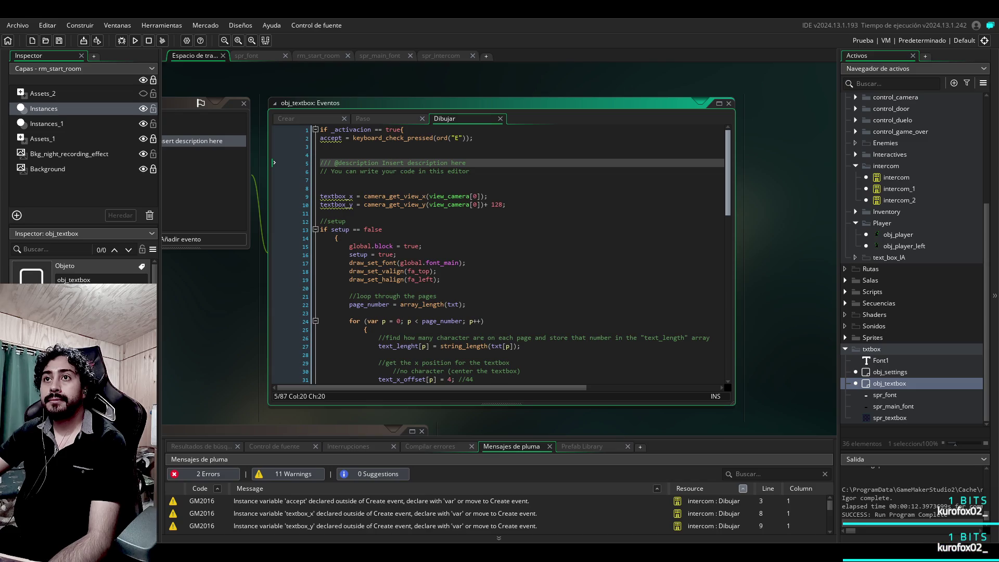
scroll(499, 255, "down", 12)
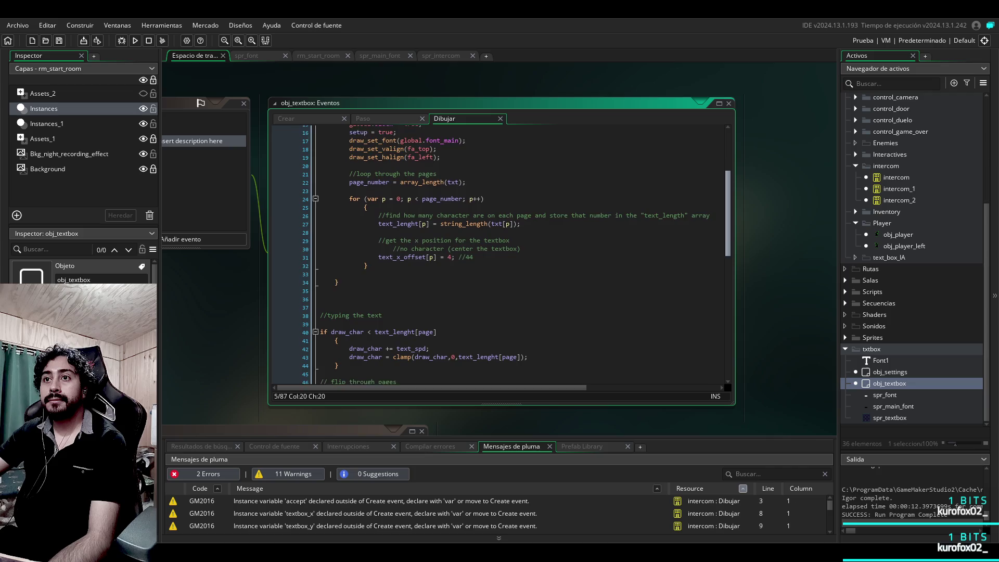
scroll(500, 255, "down", 3)
scroll(499, 255, "up", 2)
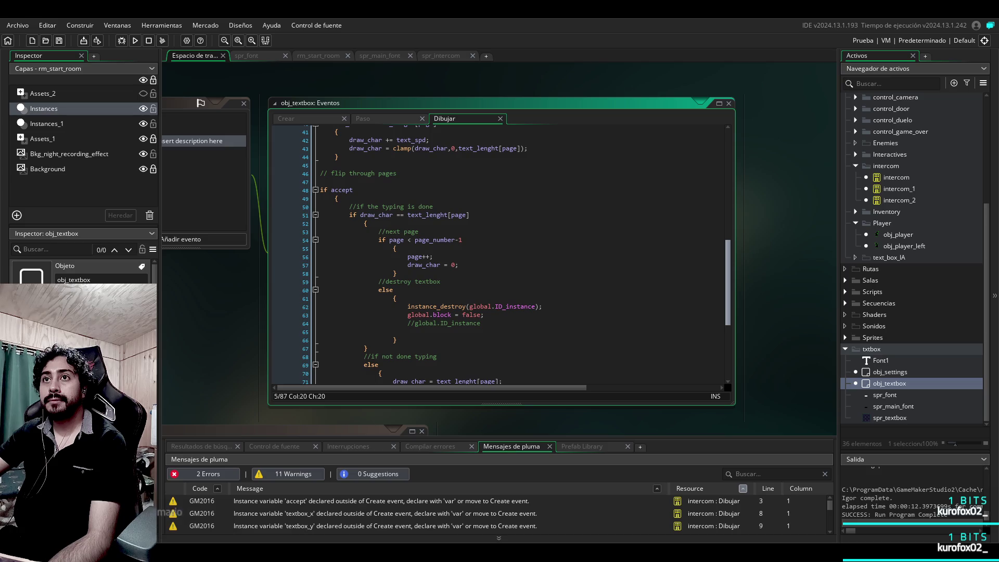
scroll(499, 255, "down", 2)
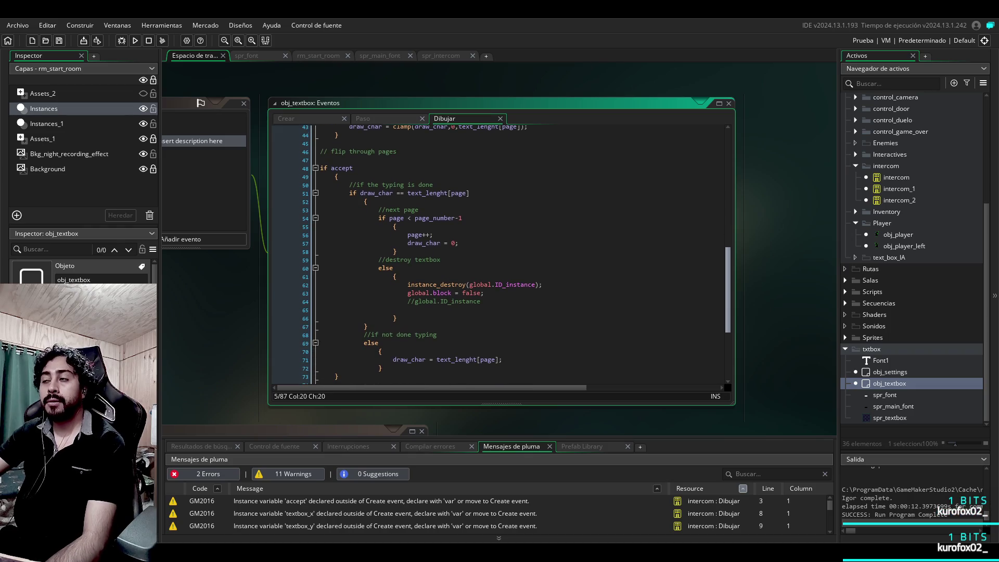
scroll(500, 255, "down", 5)
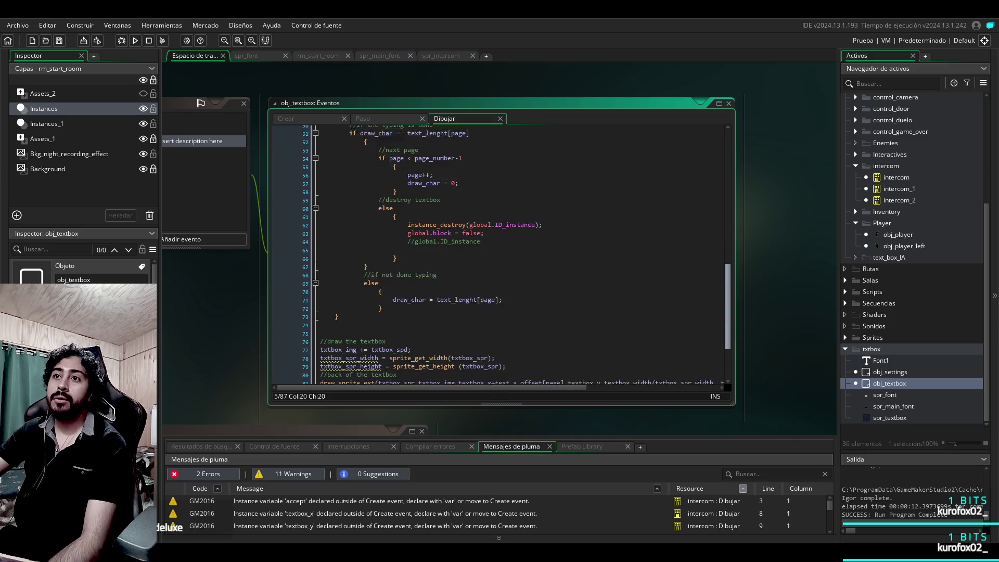
scroll(499, 255, "up", 7)
scroll(499, 255, "up", 7)
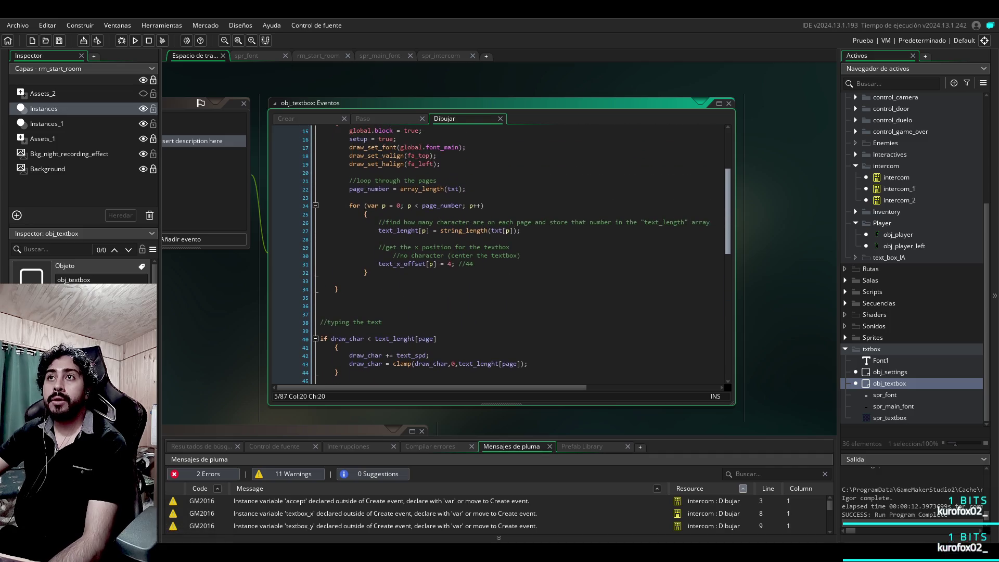
scroll(390, 163, "up", 5)
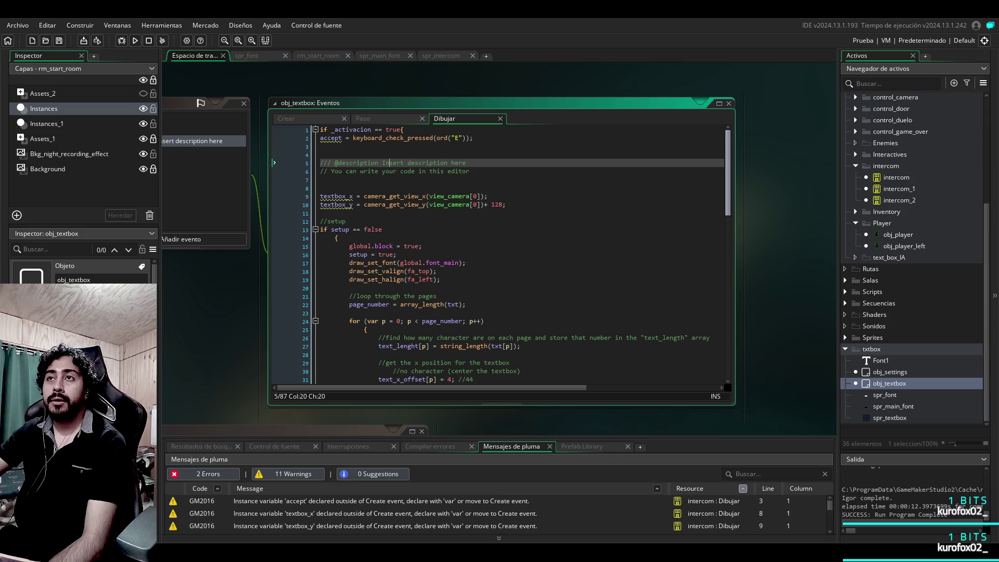
scroll(390, 163, "down", 8)
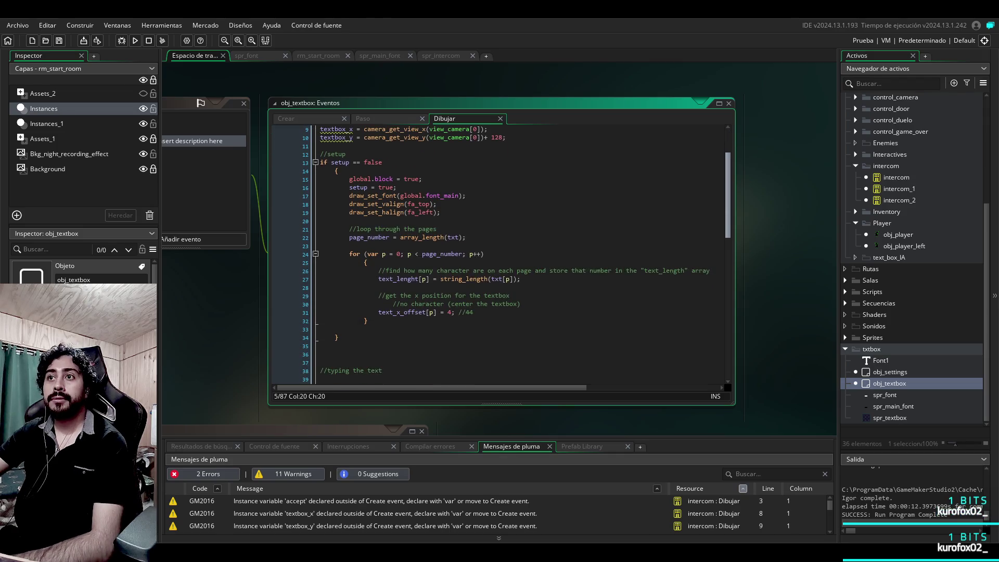
scroll(500, 255, "down", 11)
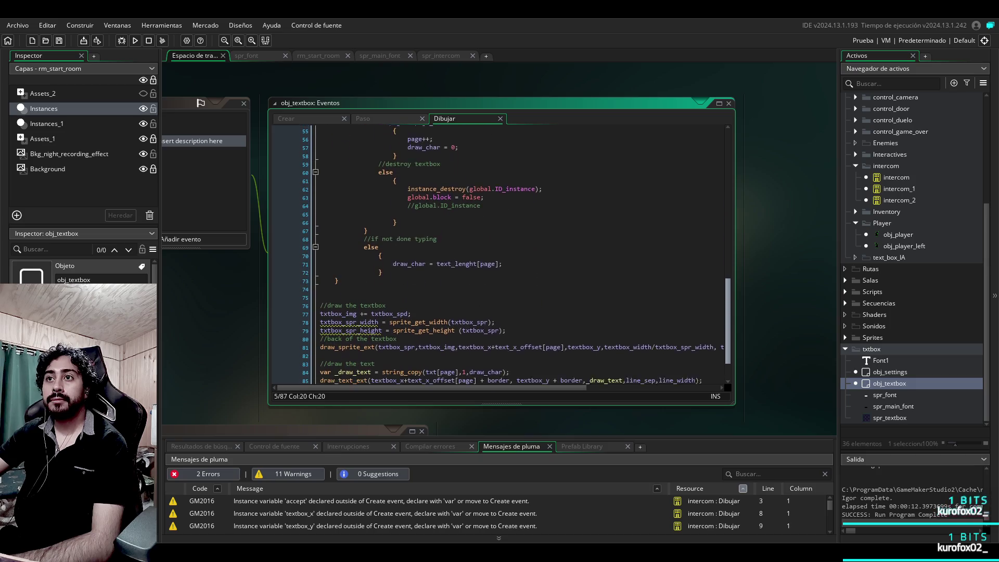
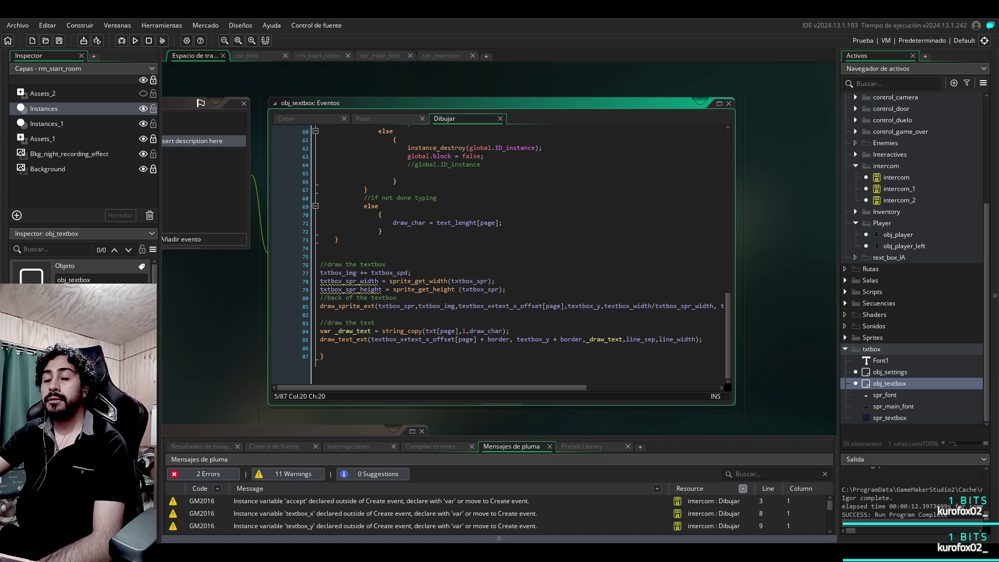
Step: Review obj_textbox's Draw, Step and Create code, then open intercom_2's object
scroll(500, 255, "up", 10)
scroll(499, 255, "up", 8)
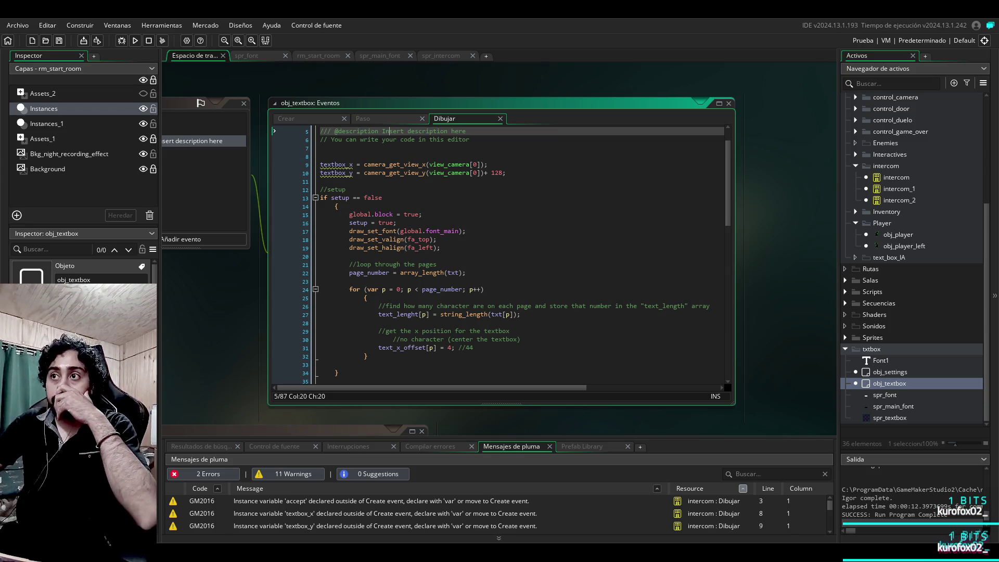
scroll(500, 255, "down", 12)
scroll(499, 255, "down", 5)
scroll(499, 255, "up", 4)
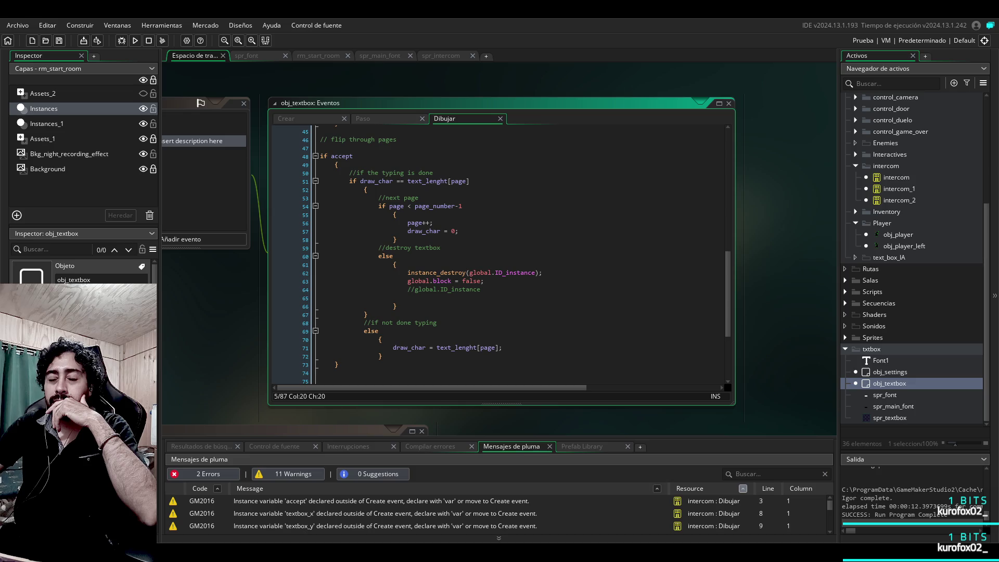
left_click(367, 119)
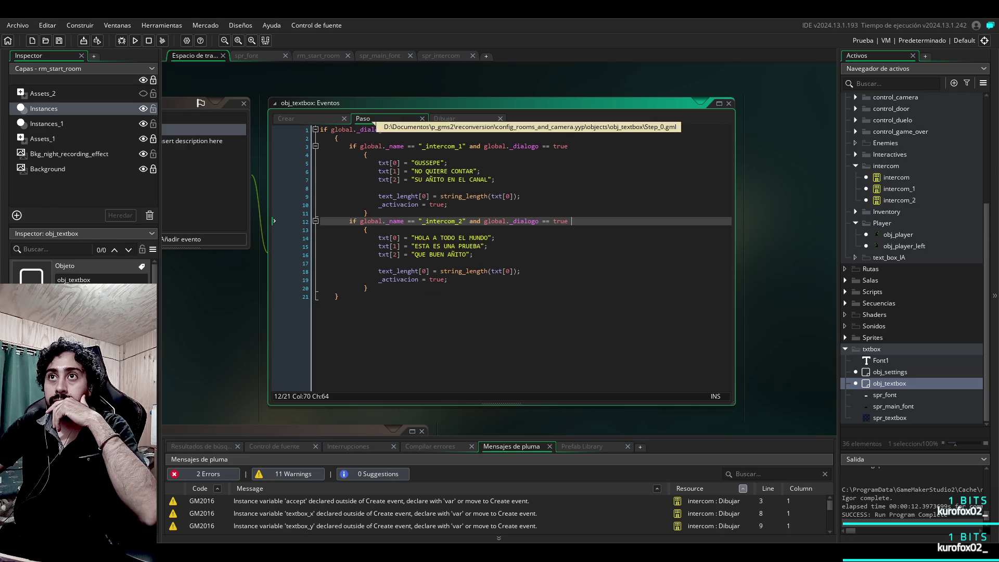
left_click(326, 119)
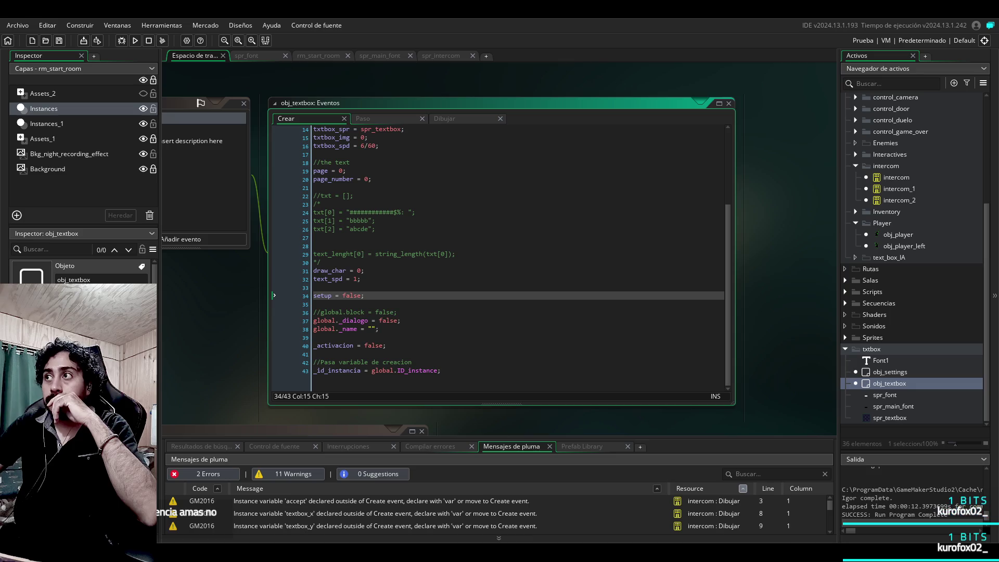
double_click(899, 200)
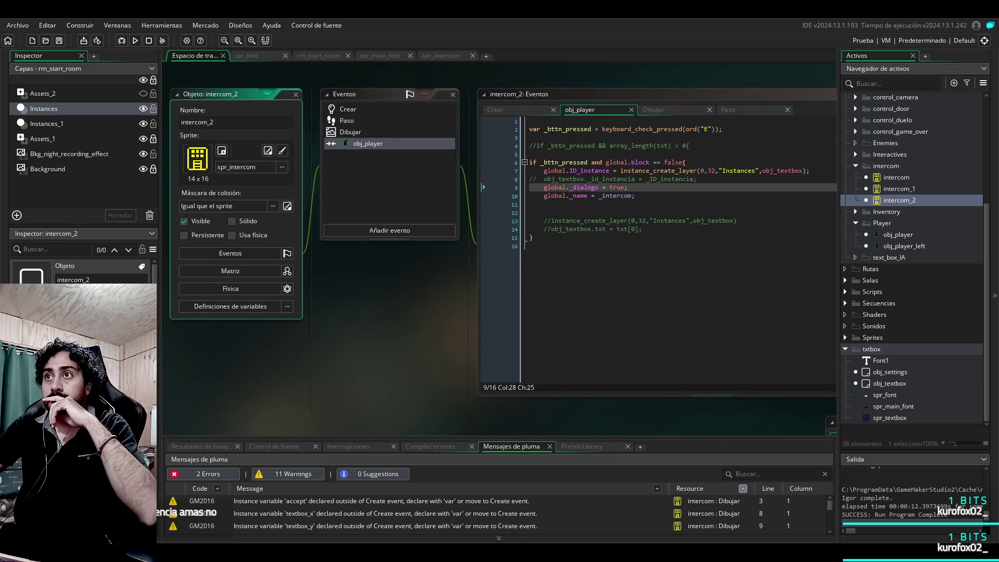
Step: Delete 'global.block == false' from line 6, leaving 'if _bttn_pressed and ('
left_click(373, 268)
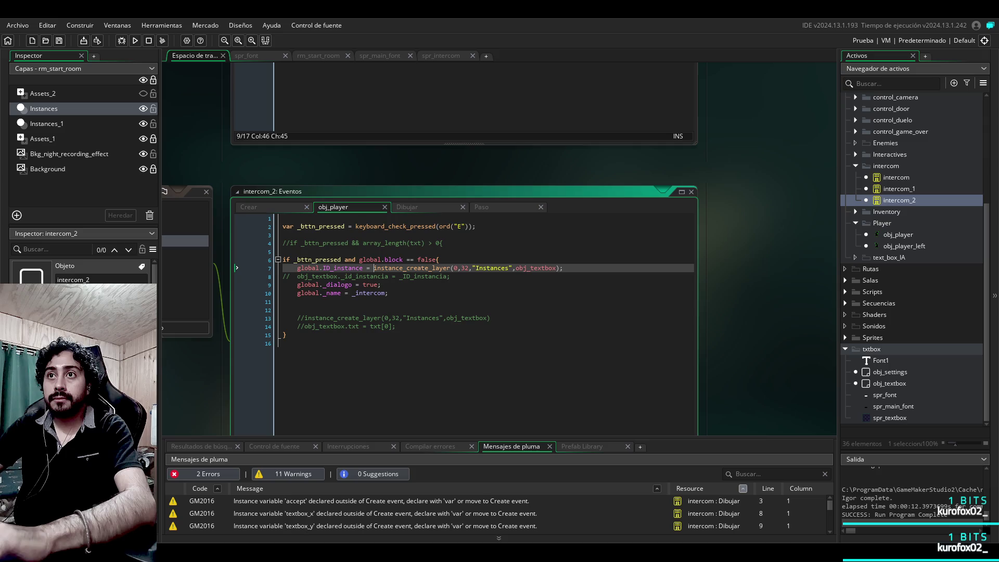
key("shift+Home")
left_click_drag(436, 259, 363, 259)
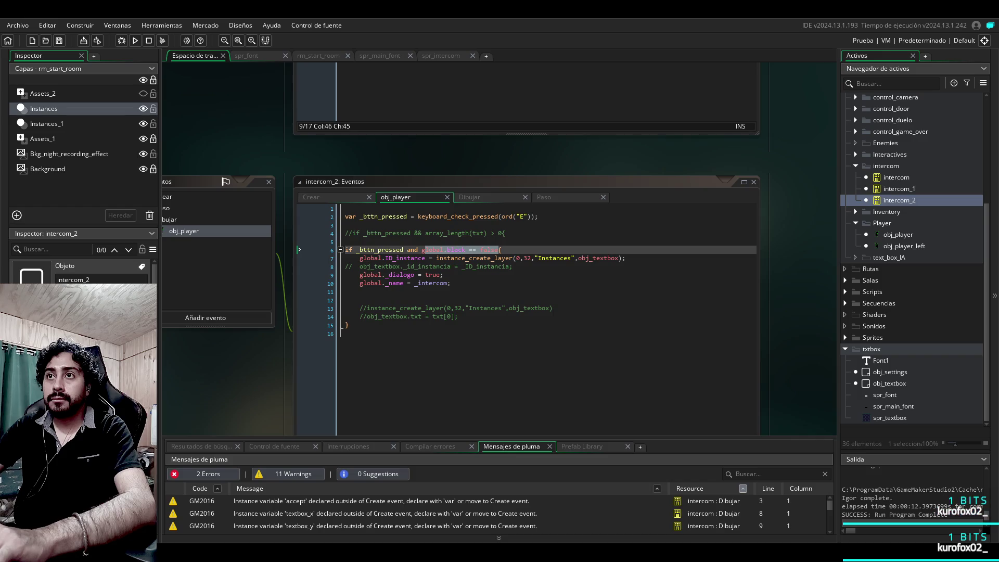
key("Left")
key("ctrl+shift+Left")
key("ctrl+shift+Left")
key("ctrl+shift+Left")
key("shift+Left")
key("BackSpace")
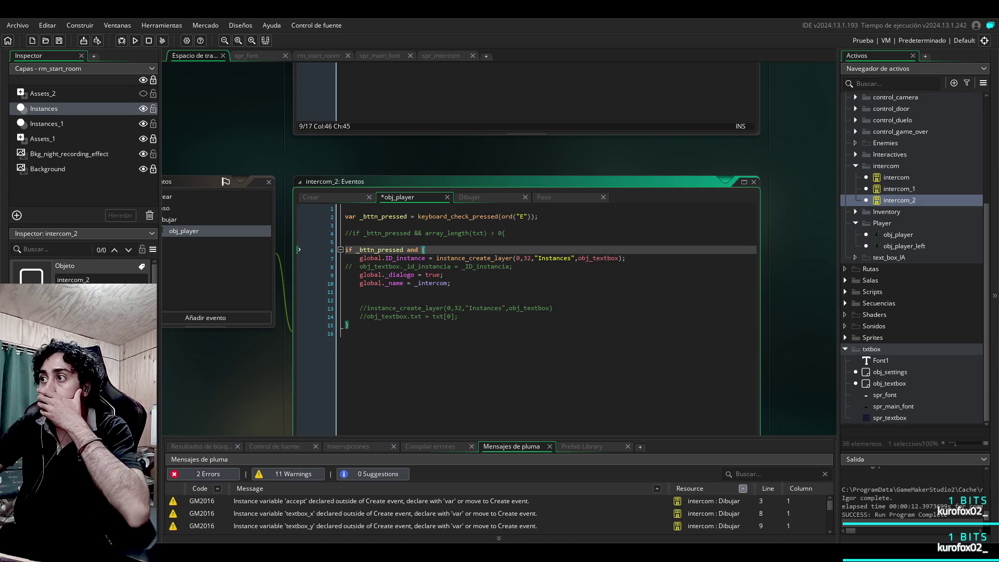
double_click(890, 383)
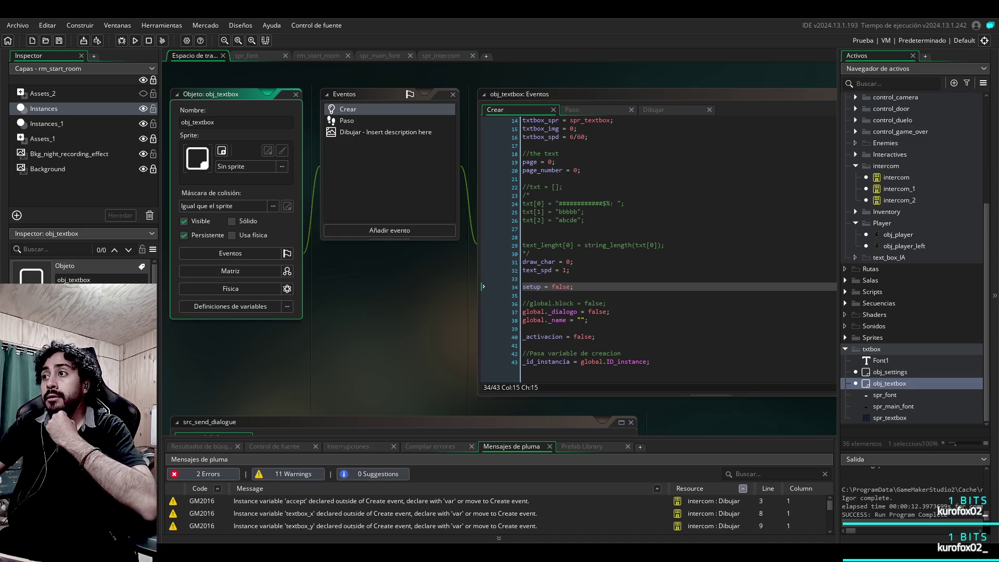
double_click(890, 372)
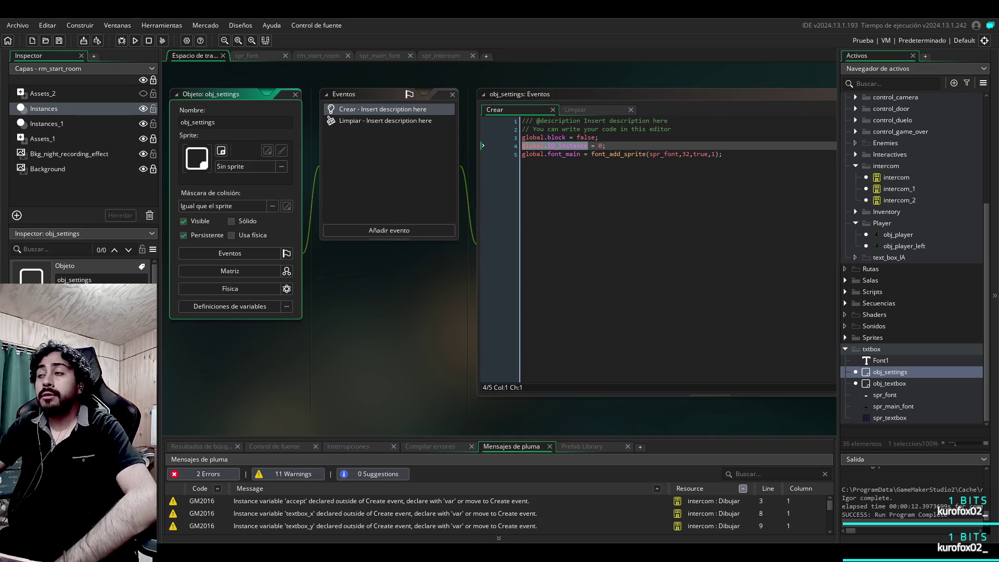
left_click(575, 109)
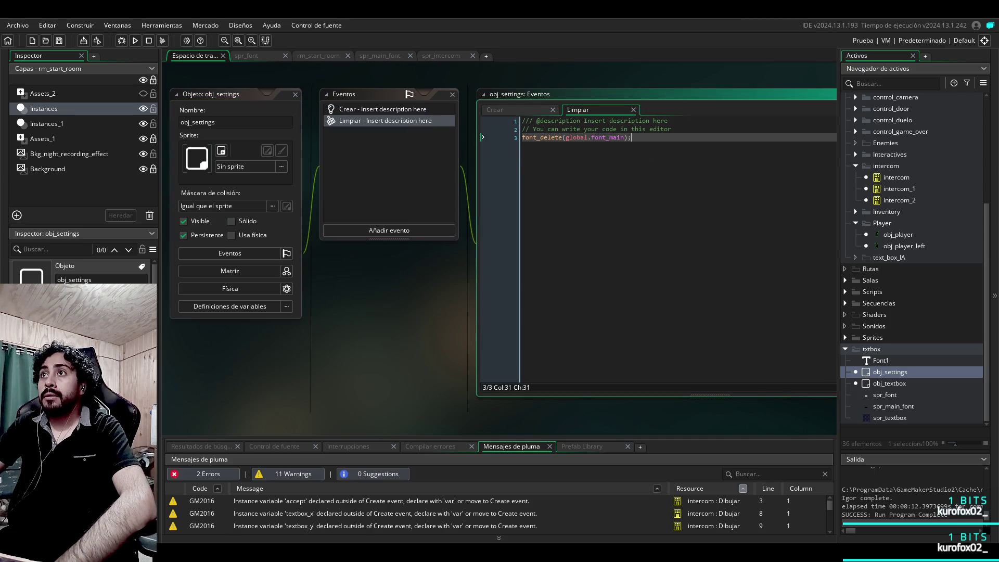
double_click(889, 383)
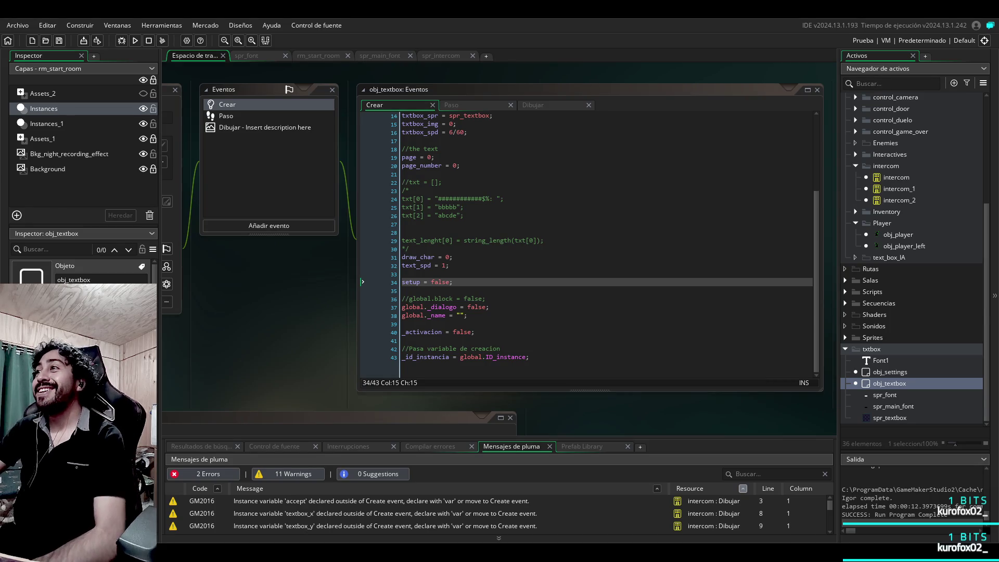
Step: Show obj_textbox's Draw event and inspect the accept check on line 48
left_click(533, 105)
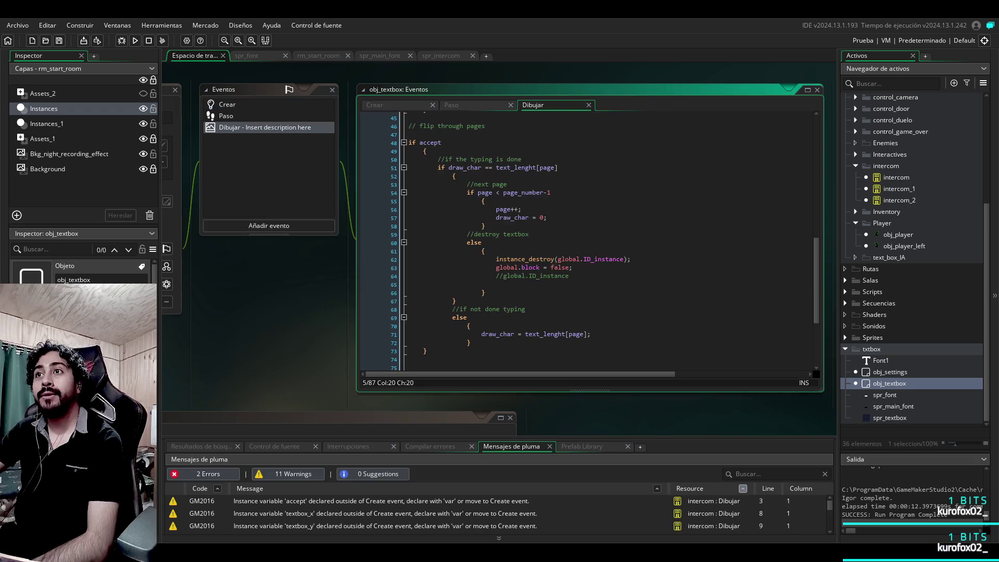
scroll(588, 239, "down", 2)
scroll(588, 239, "up", 5)
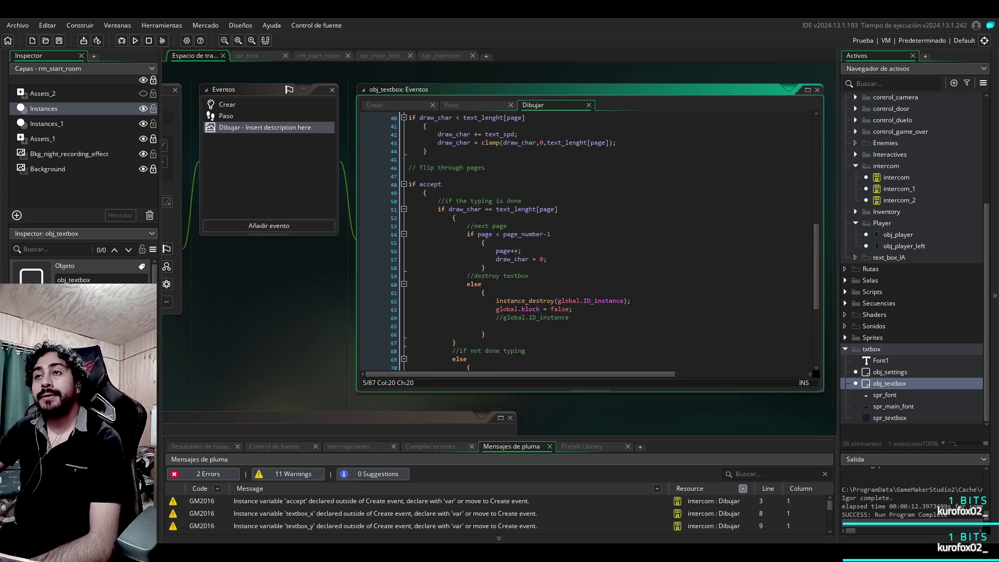
left_click(442, 246)
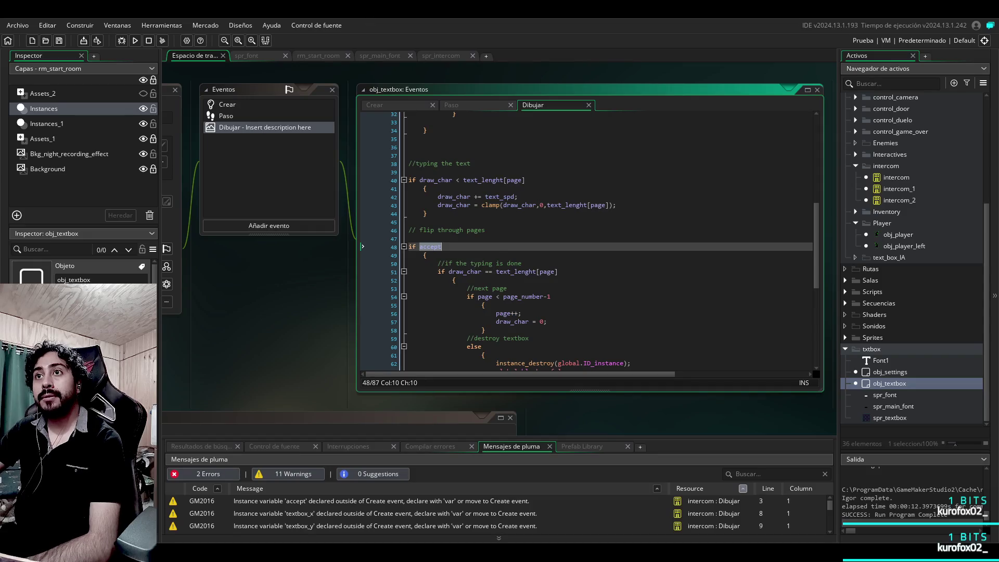
scroll(588, 239, "up", 10)
scroll(588, 240, "up", 1)
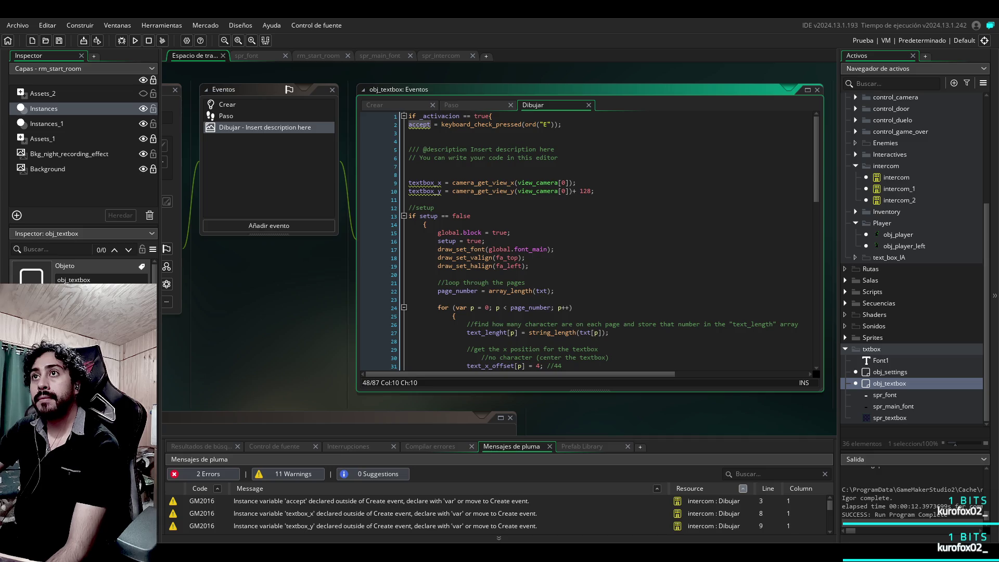
scroll(610, 241, "down", 3)
scroll(610, 241, "up", 3)
Step: Scroll through the Draw code from the setup block's opening brace on line 14
left_click(424, 225)
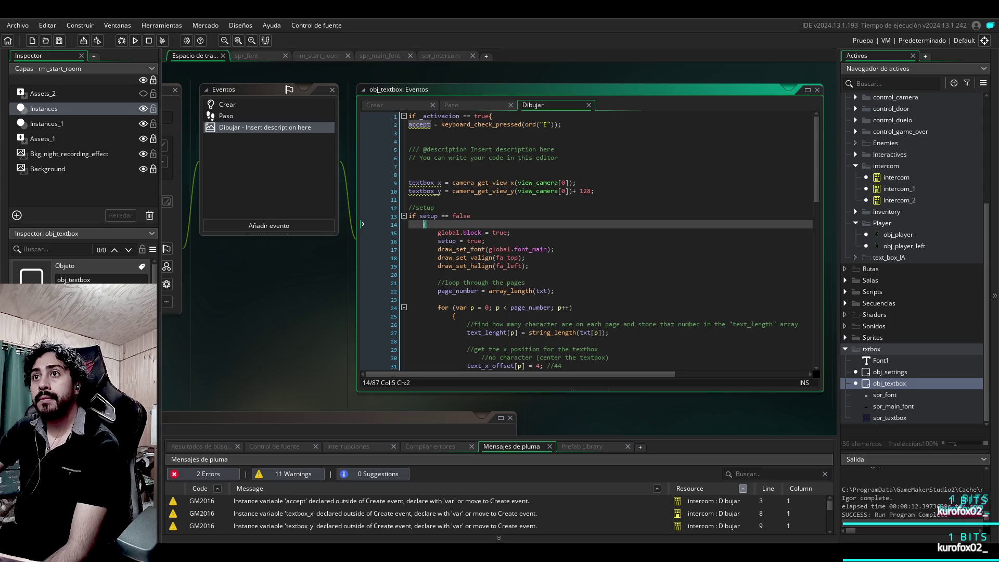
scroll(588, 240, "down", 6)
scroll(588, 239, "up", 6)
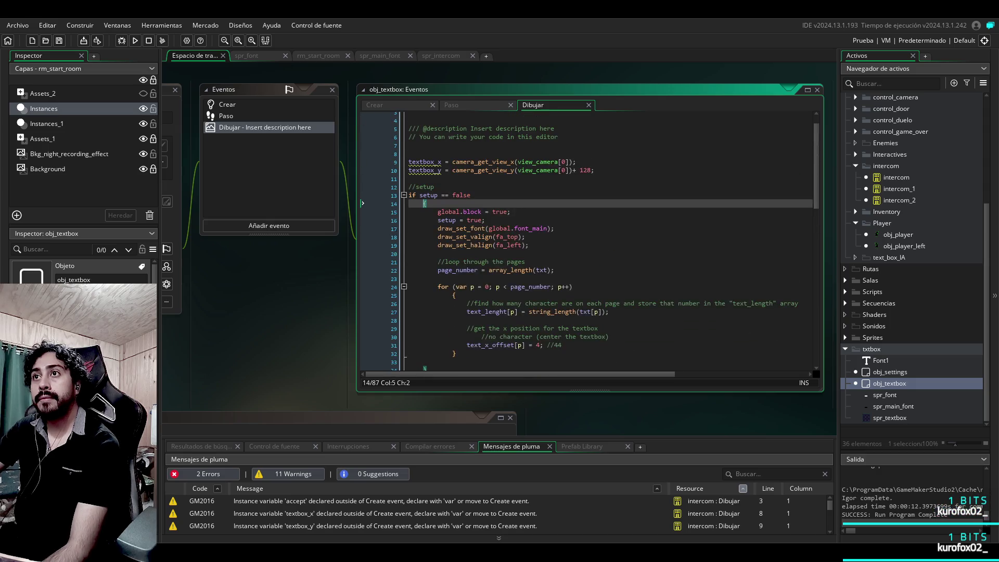
scroll(588, 239, "down", 10)
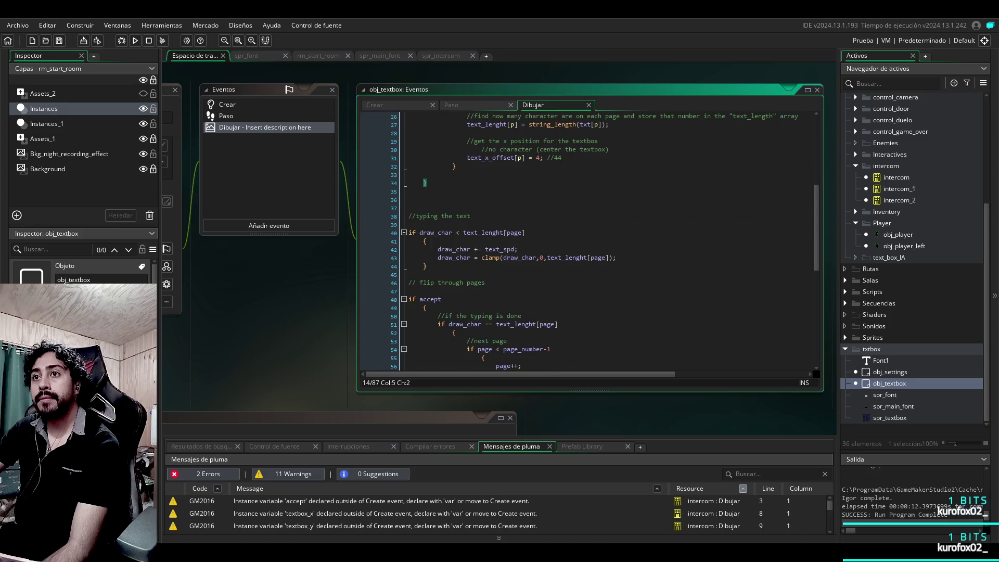
scroll(588, 239, "down", 6)
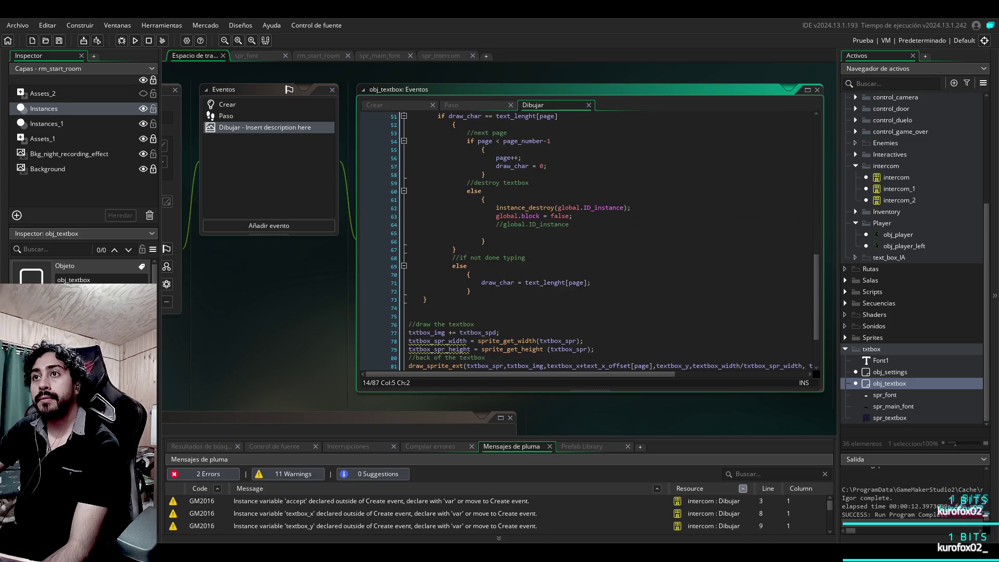
scroll(588, 239, "down", 3)
scroll(588, 240, "up", 7)
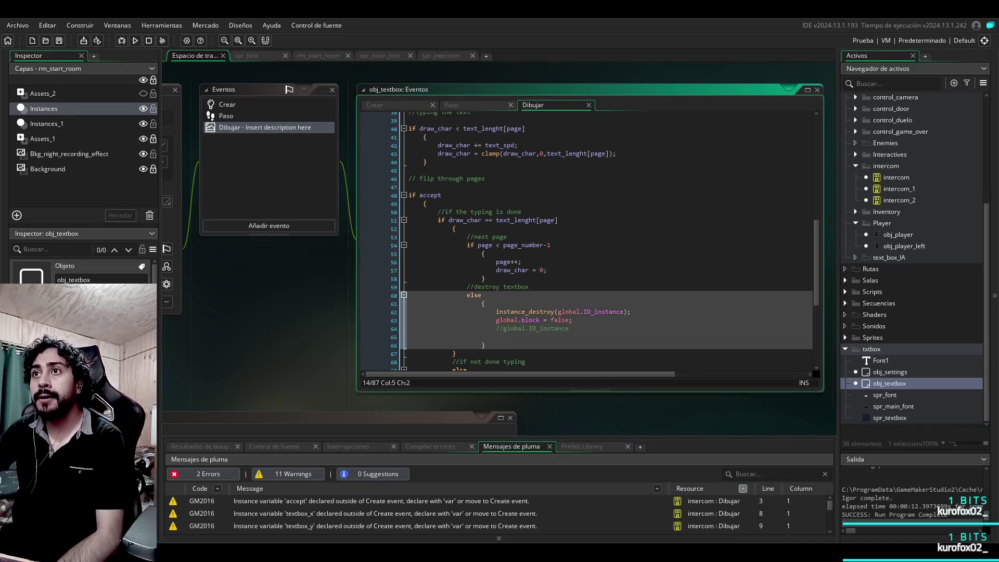
Step: Highlight the destroy-textbox else block and page++ line, then select intercom_2 and obj_textbox
left_click_drag(404, 295, 354, 322)
left_click(309, 288)
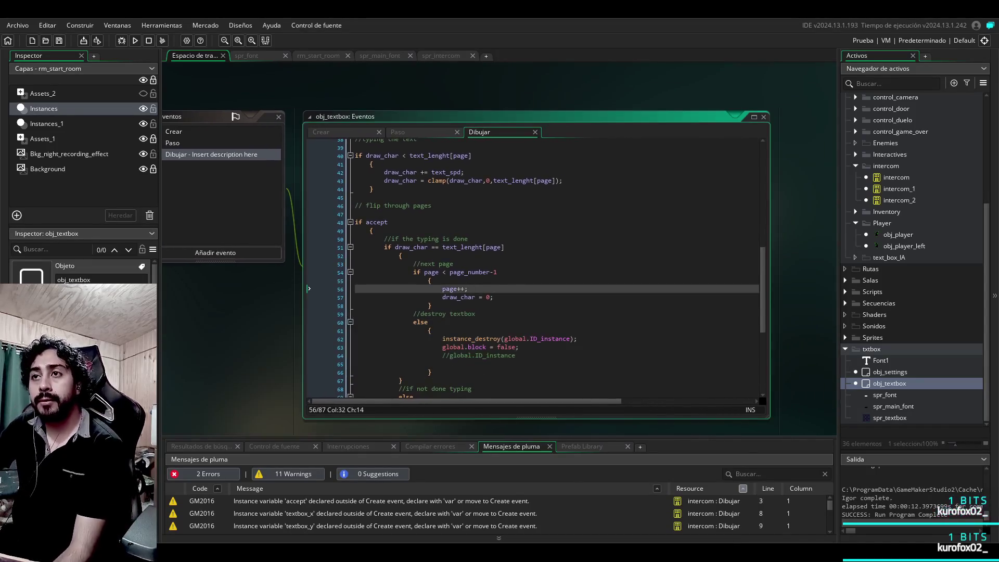
scroll(552, 268, "up", 12)
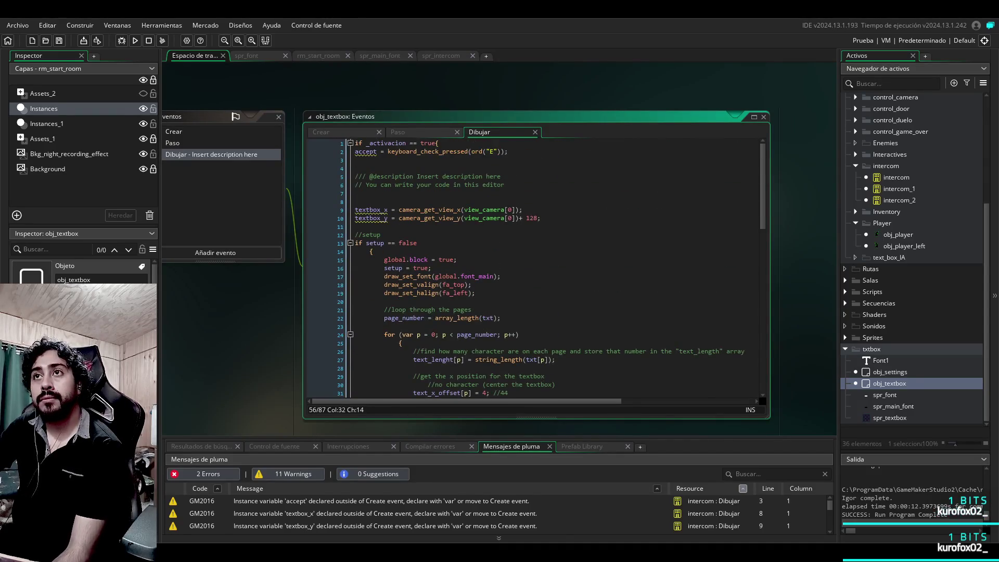
left_click(899, 200)
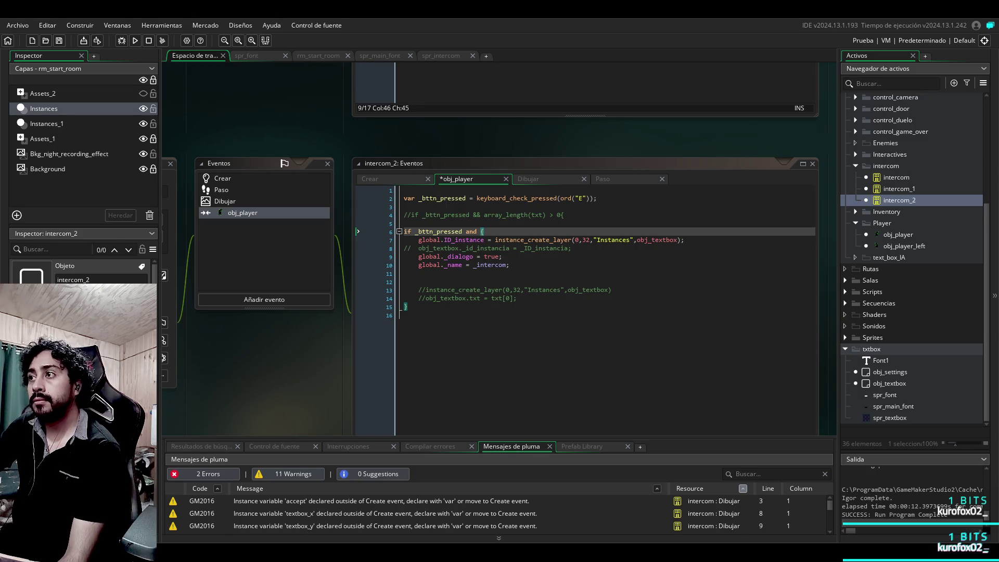
left_click(890, 384)
Step: Comment out 'global.block = false;' in obj_textbox's Draw destroy branch with Ctrl+K
double_click(890, 383)
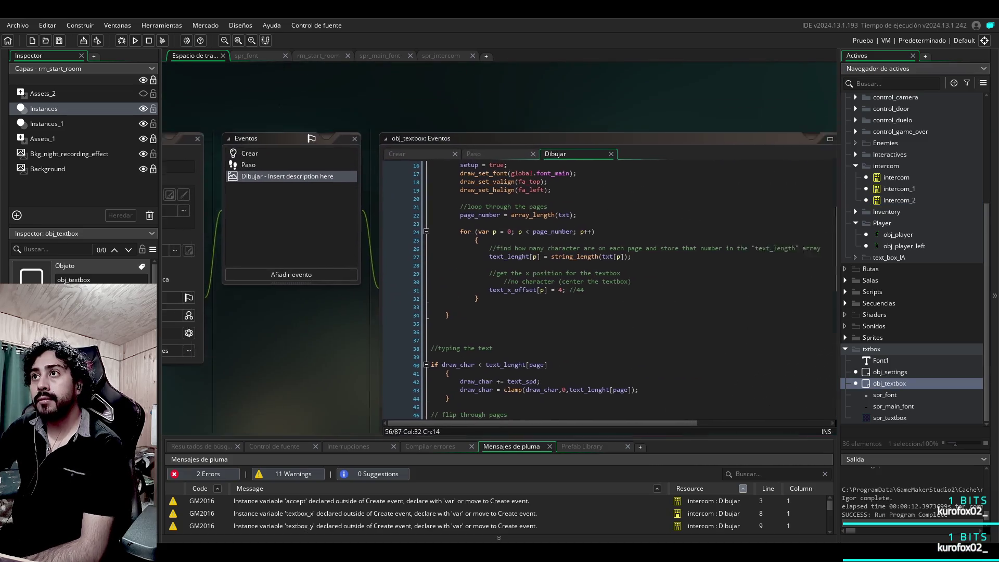
scroll(468, 312, "down", 15)
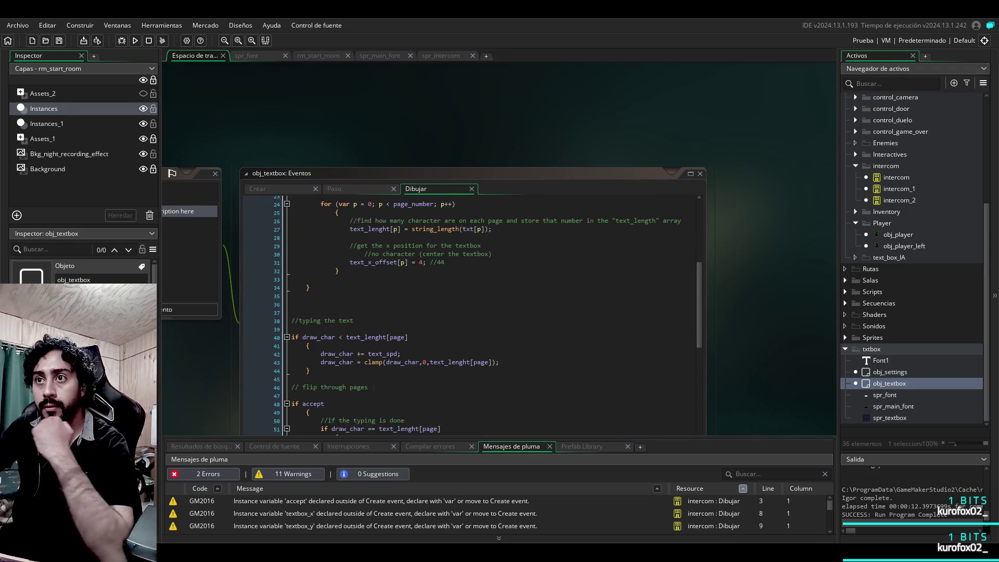
scroll(468, 313, "down", 5)
scroll(468, 312, "up", 7)
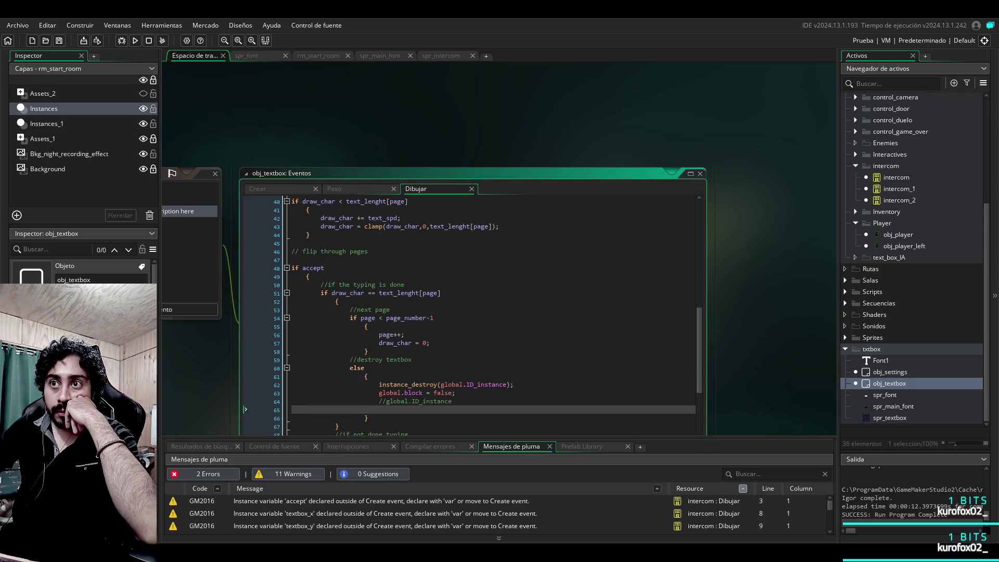
left_click(364, 410)
left_click_drag(499, 371, 422, 371)
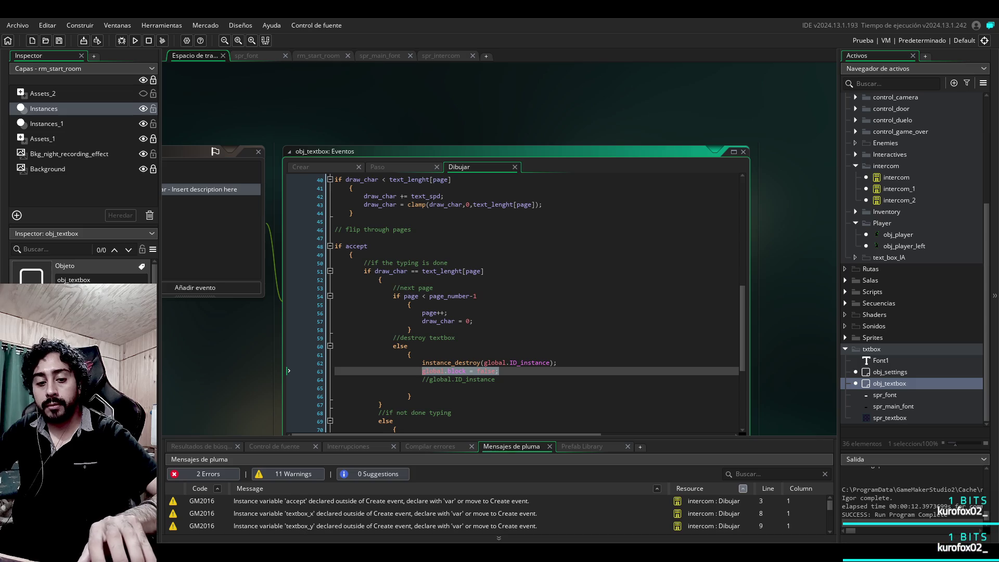
left_click(408, 371)
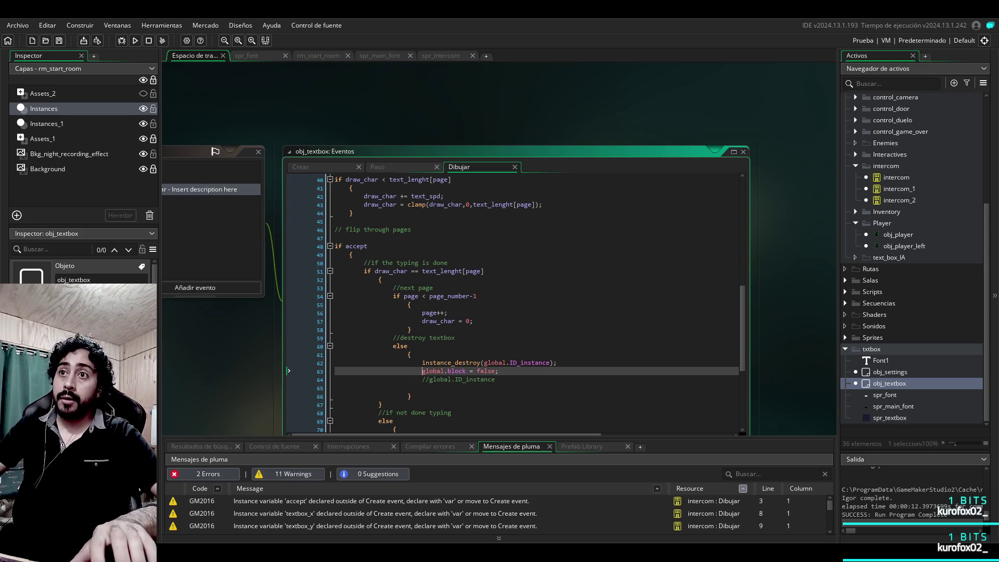
key("ctrl+k")
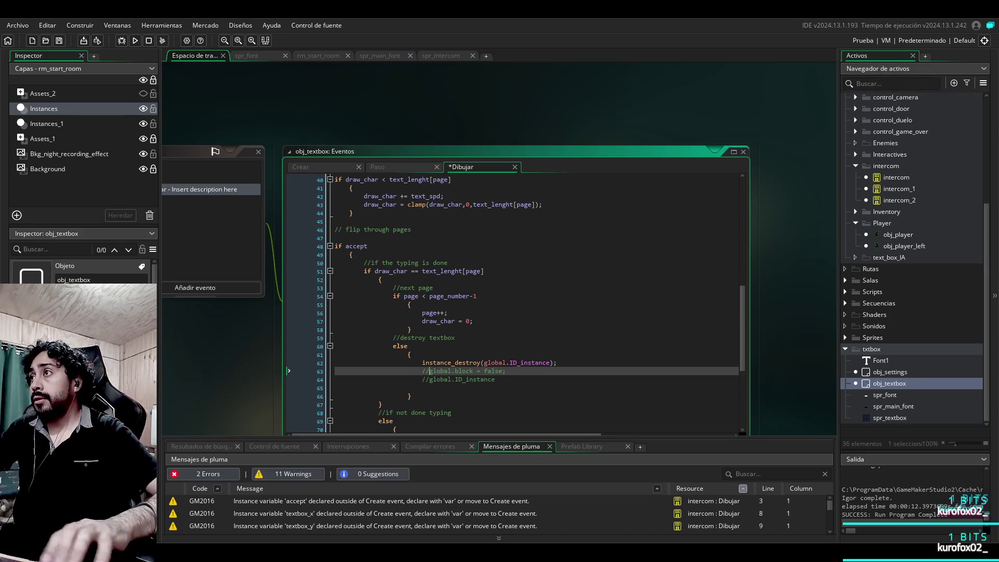
left_click(899, 200)
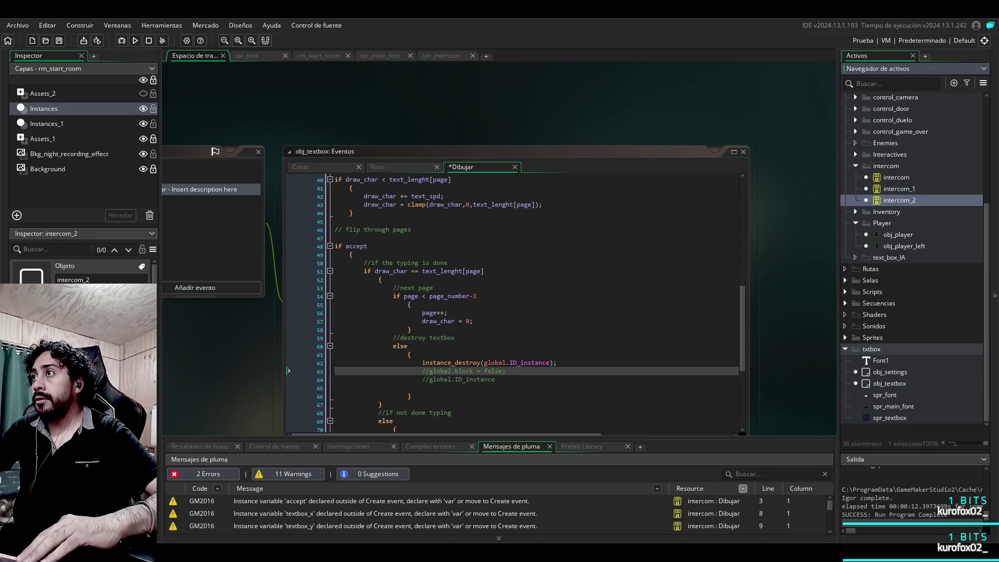
double_click(899, 200)
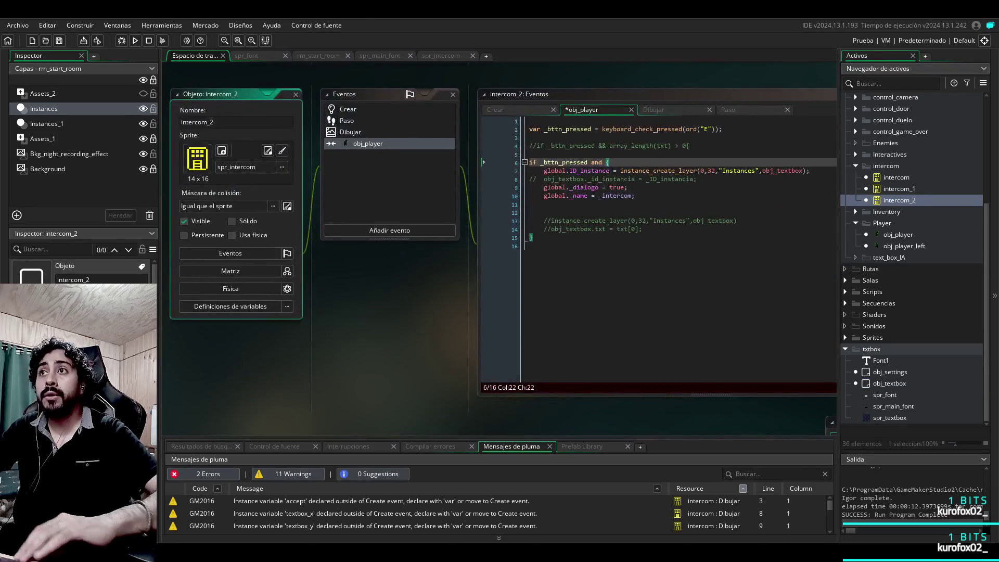
Step: Change intercom_2's condition to 'if _bttn_pressed and global.block = false {'
left_click(409, 226)
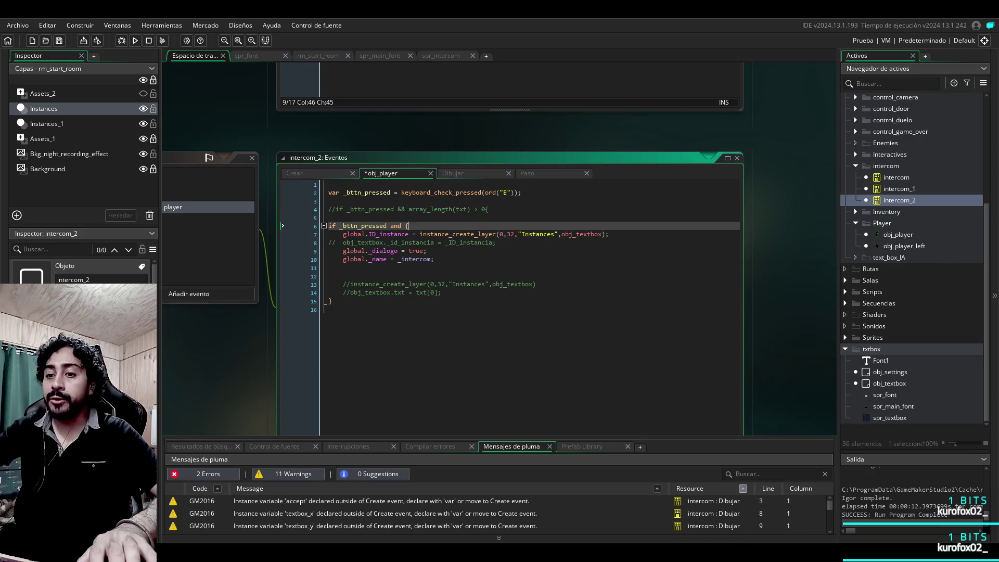
key("Left")
key("Left")
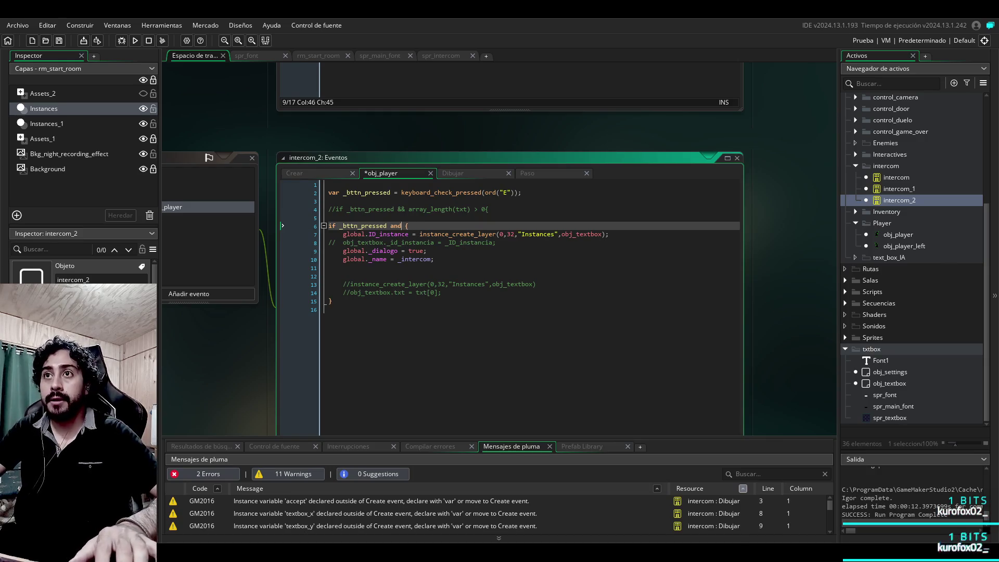
type("global.block = false;")
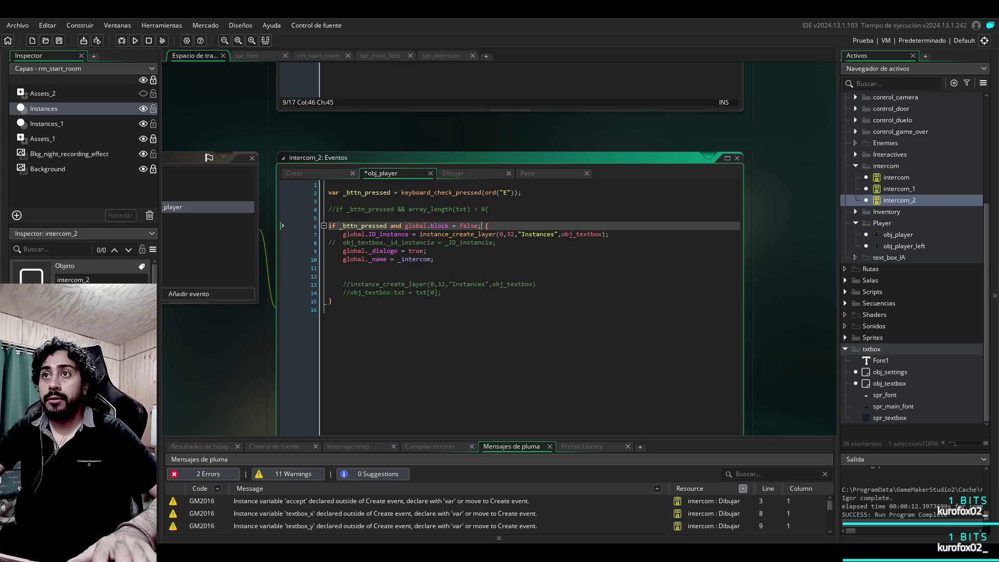
key("BackSpace")
key("Down")
key("Down")
key("Down")
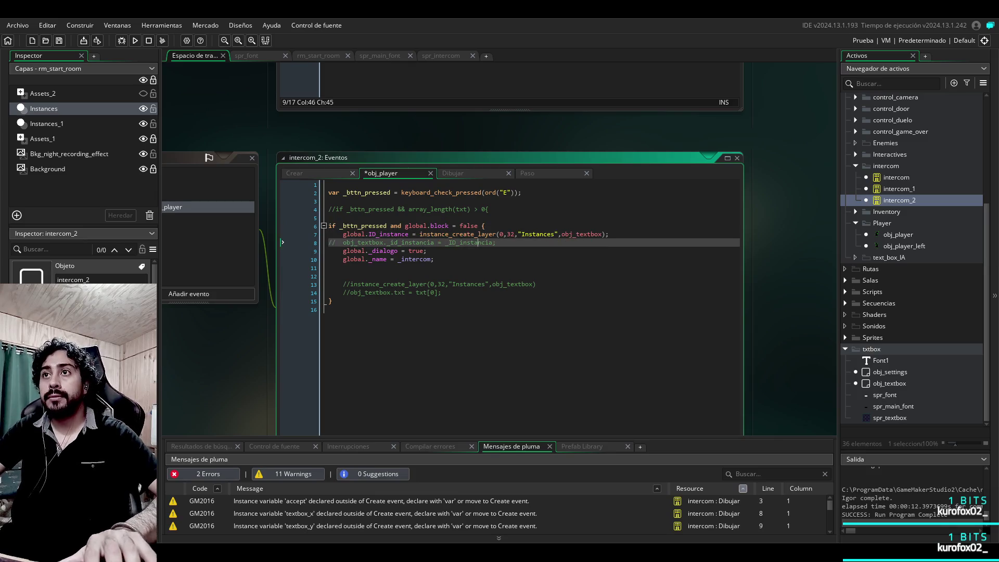
left_click(427, 250)
key("Up")
key("Up")
key("Up")
key("End")
key("Left")
key("Left")
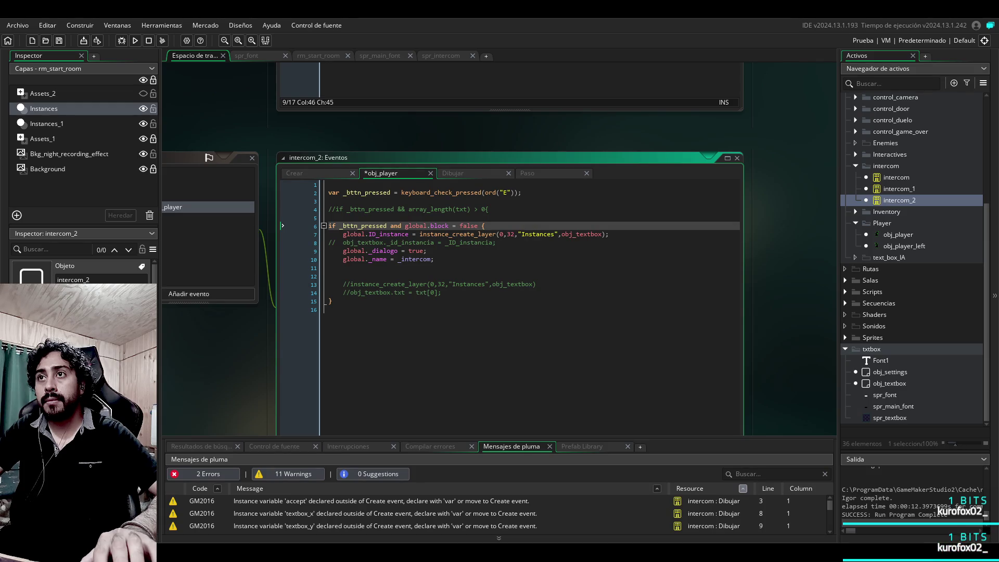
key("Down")
key("Down")
key("Down")
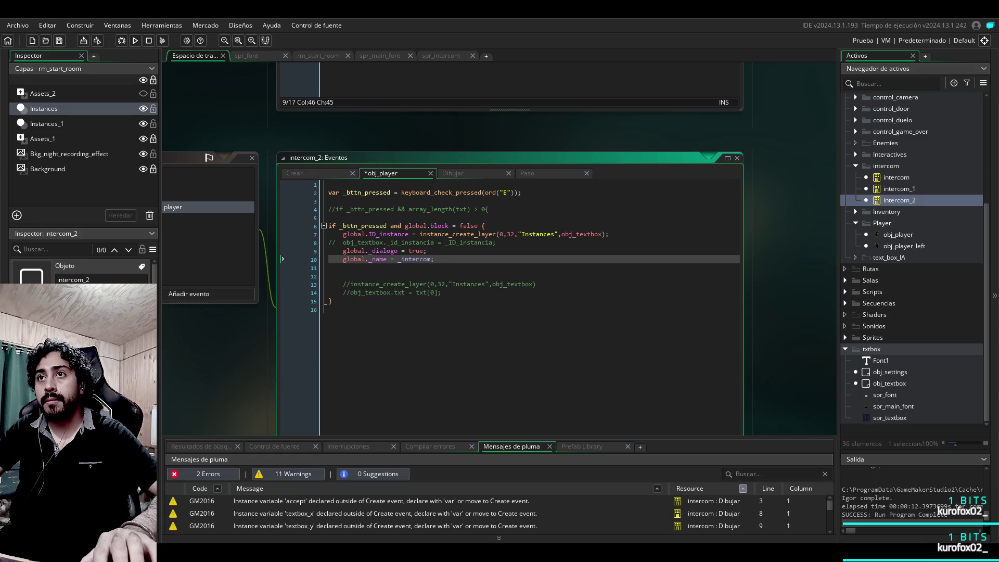
Step: Add a 'global.block = true' line inside the block and run the game
key("Down")
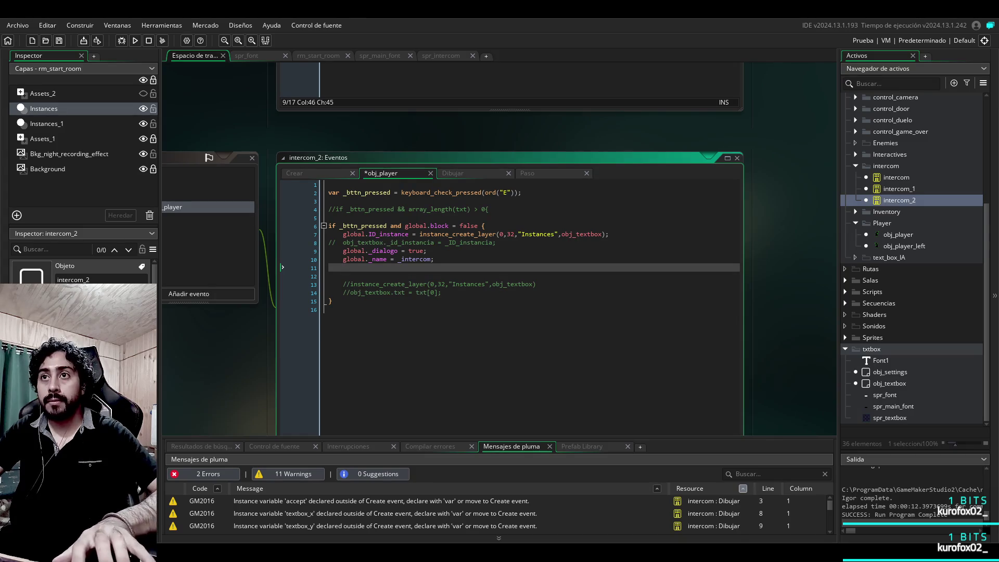
type("global.block = false;")
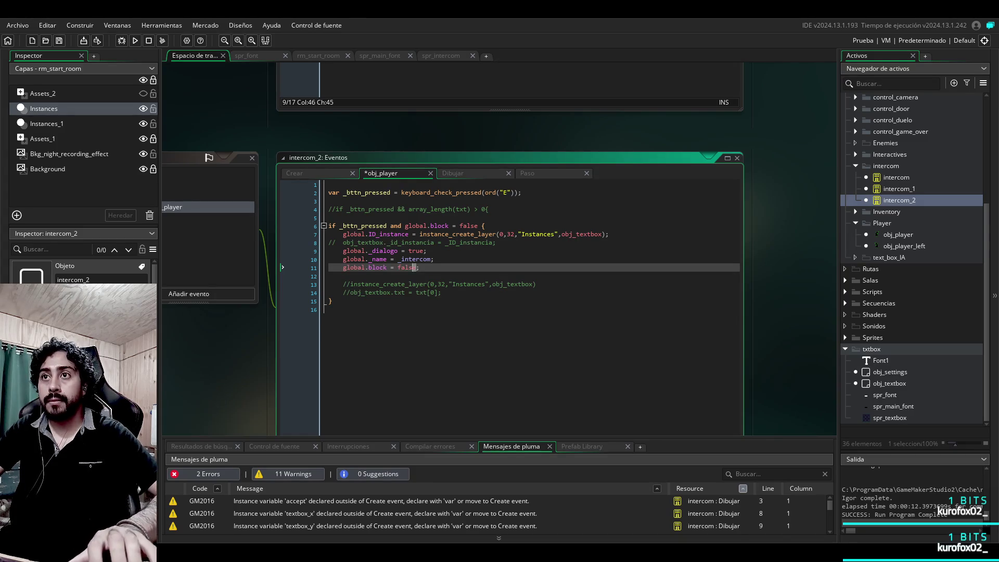
type("true")
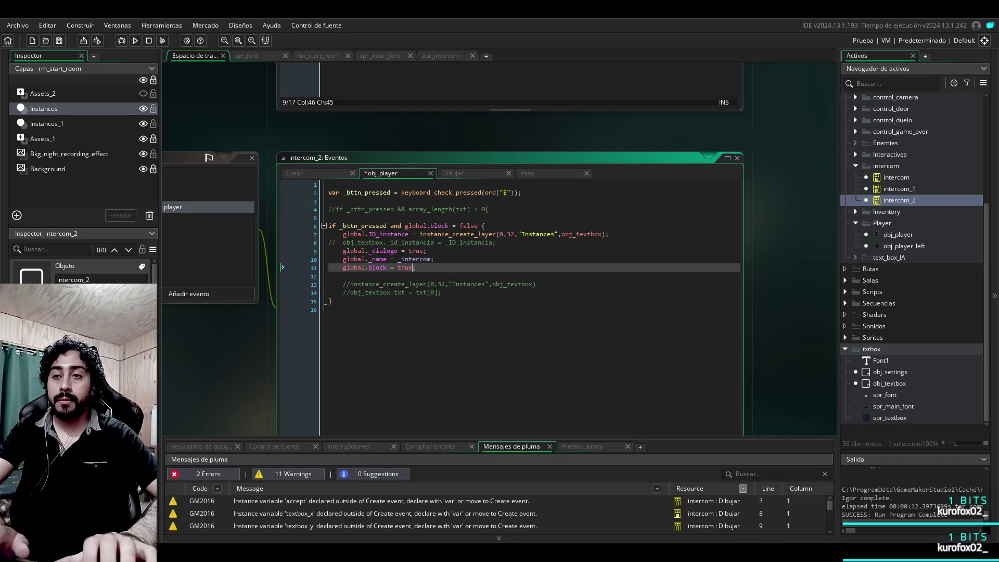
key("F5")
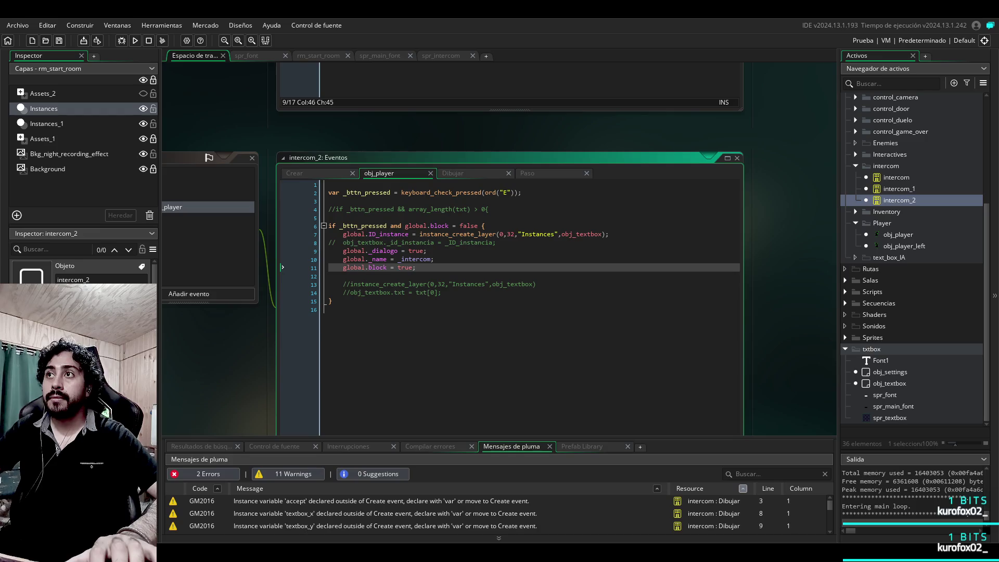
Step: Delete the global.block = true line, clean the build cache and rerun, then open intercom_1
key("BackSpace")
key("BackSpace")
key("BackSpace")
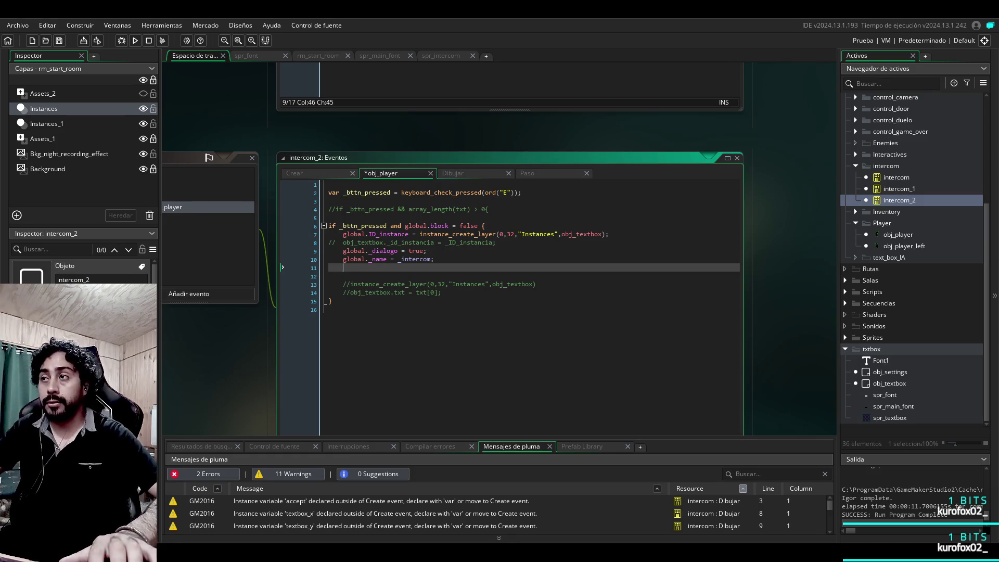
left_click(135, 40)
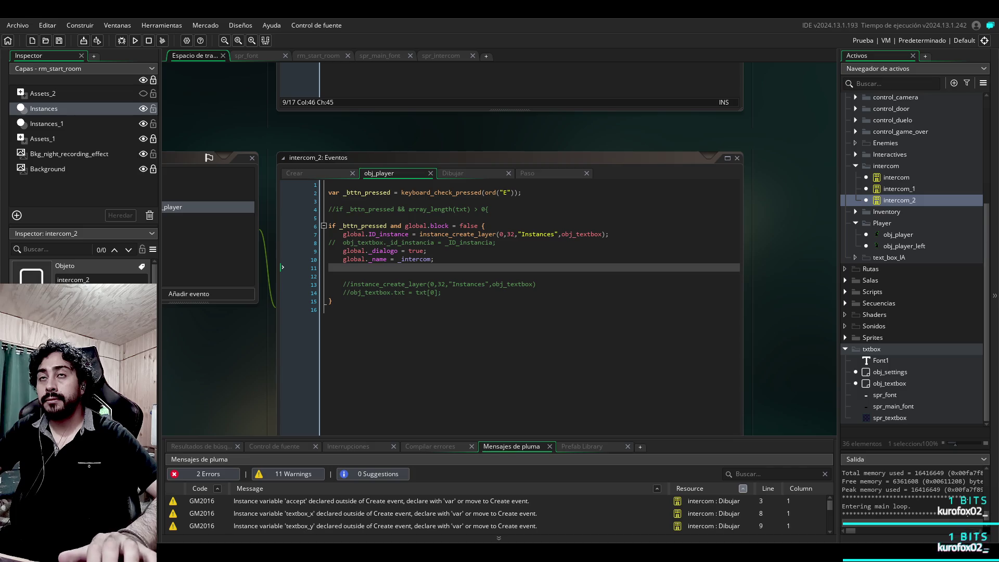
key("ctrl+F7")
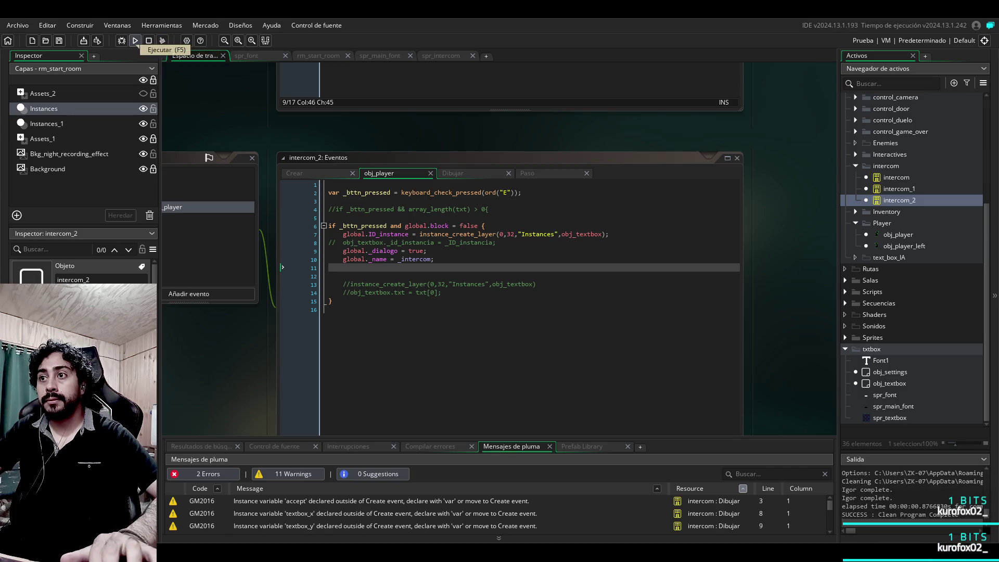
left_click(135, 40)
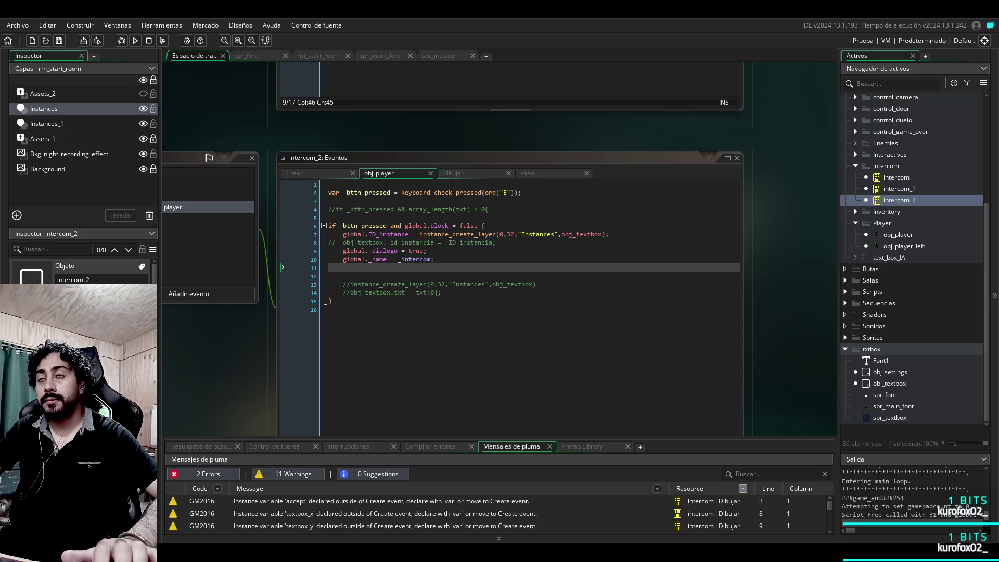
double_click(899, 189)
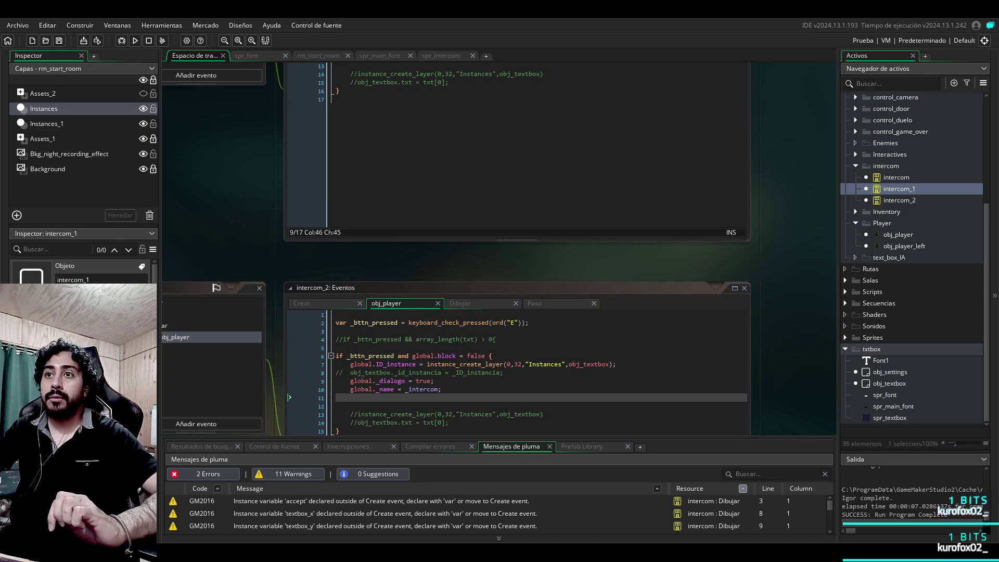
left_click_drag(410, 356, 492, 356)
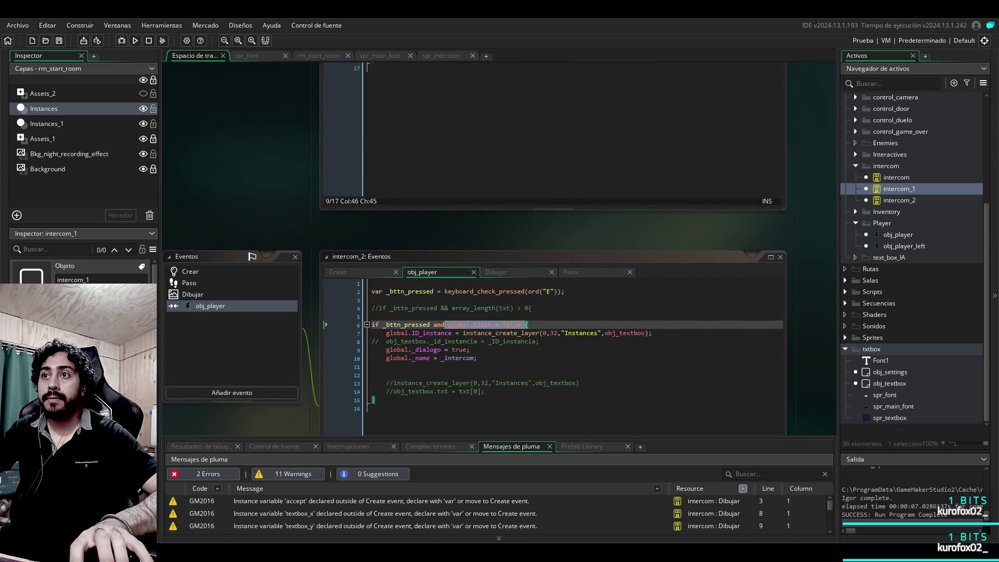
Step: Paste intercom_2's 'global.block = false' condition into intercom_1's if line and run the game
left_click_drag(521, 325, 375, 325)
key("ctrl+c")
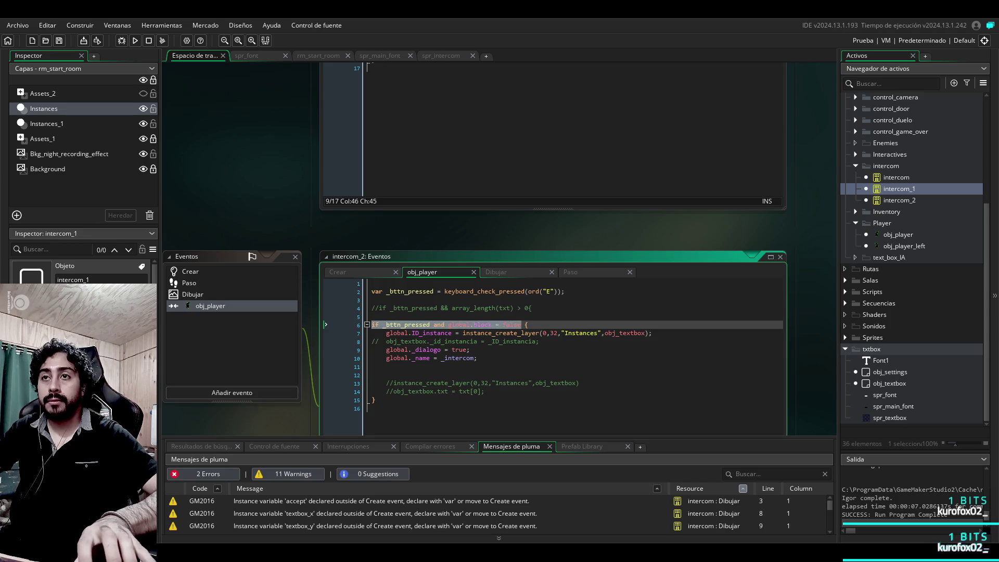
left_click(372, 67)
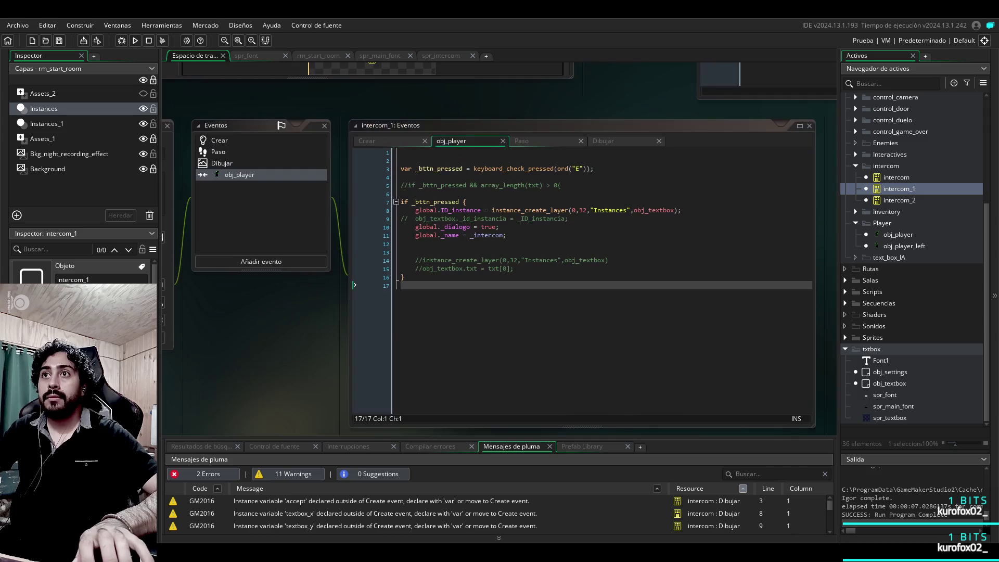
left_click(445, 202)
left_click_drag(445, 202, 401, 202)
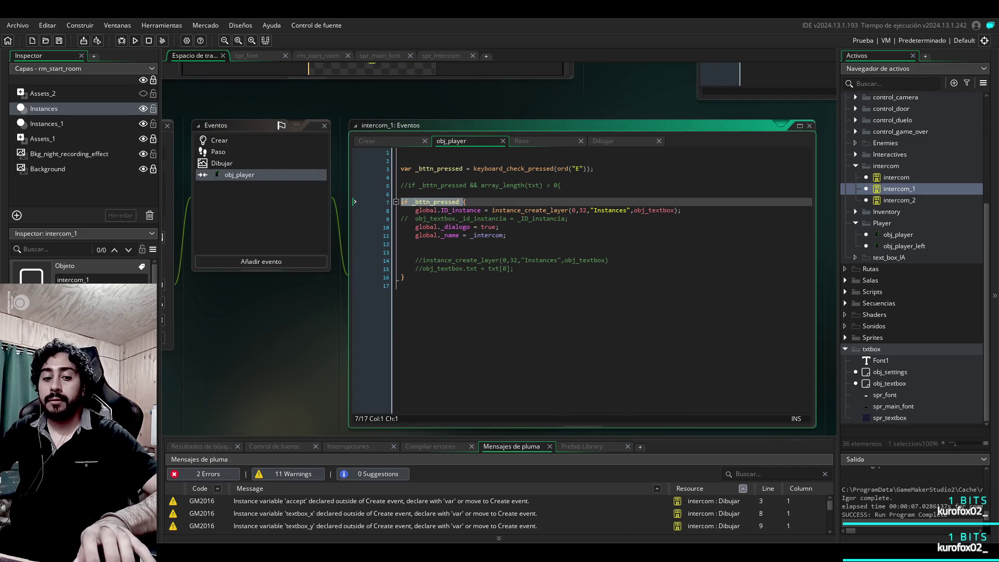
key("ctrl+v")
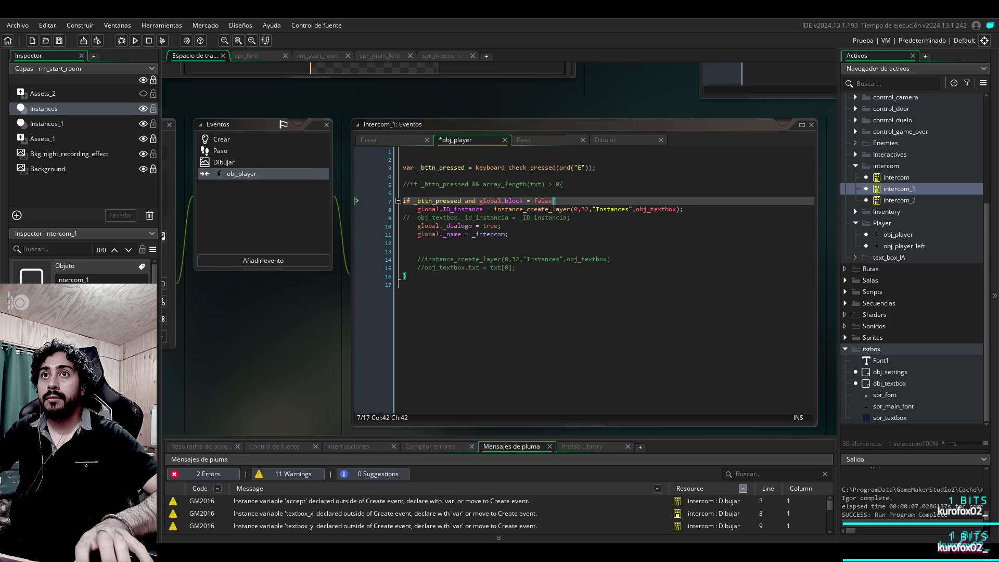
scroll(500, 250, "down", 5)
scroll(500, 250, "up", 5)
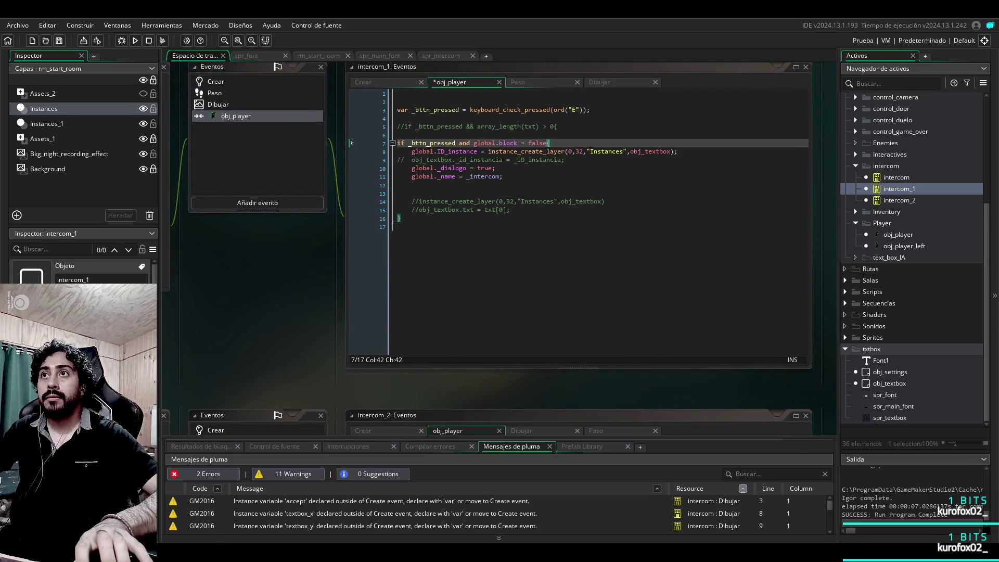
key("F5")
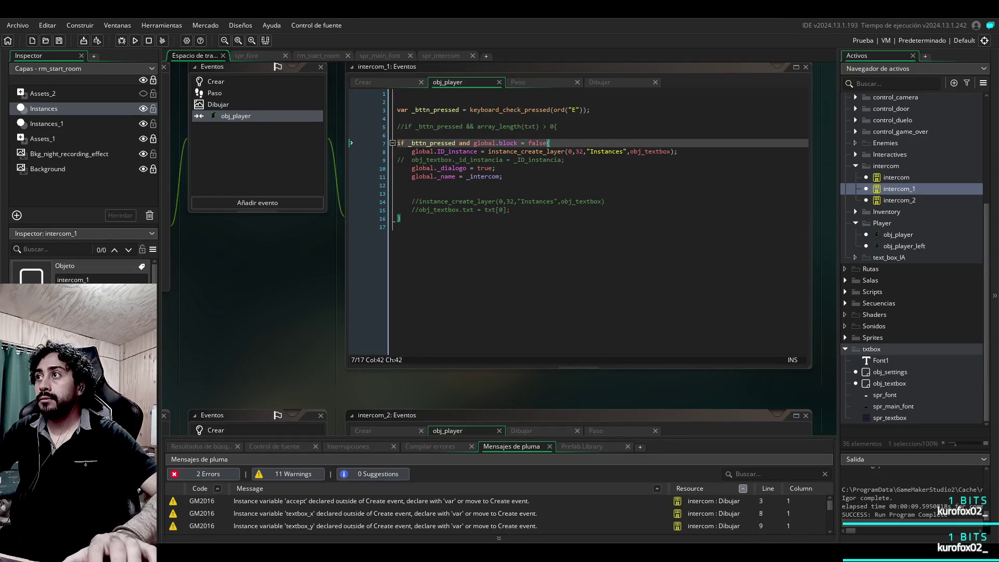
double_click(889, 383)
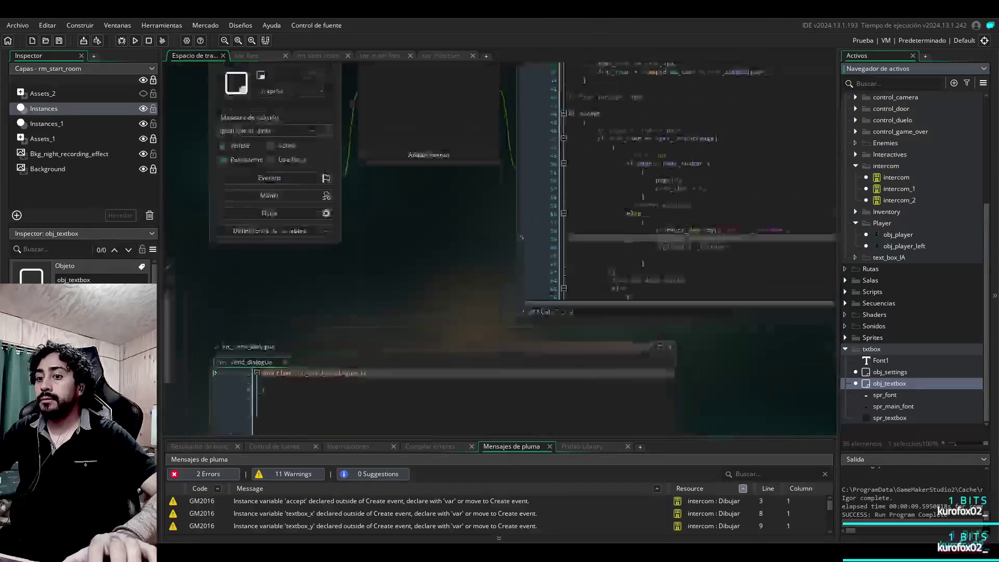
Step: Uncomment 'global.block = false;' on line 63, run the game and inspect the textbox_x warning
left_click(620, 314)
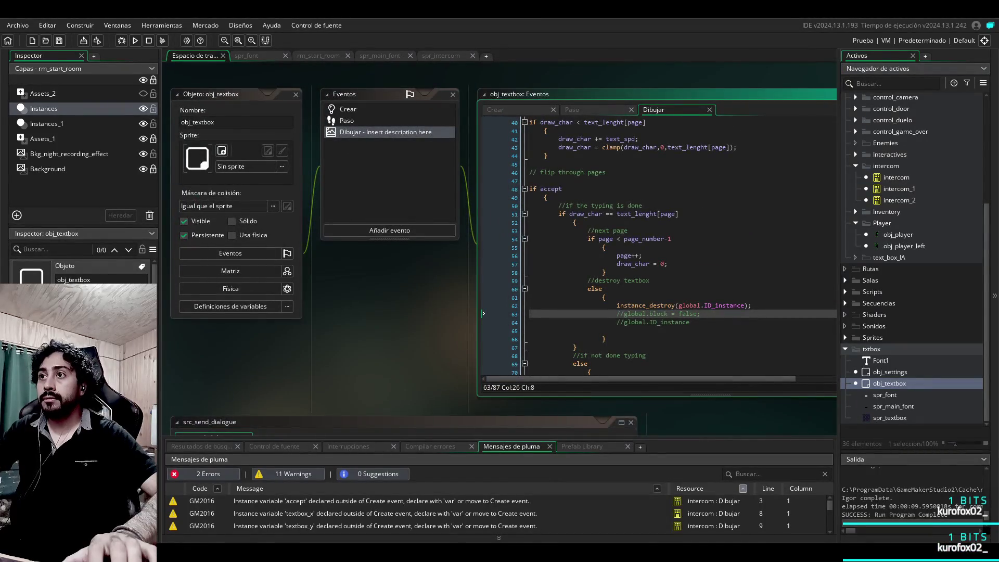
key("BackSpace")
key("Delete")
key("F5")
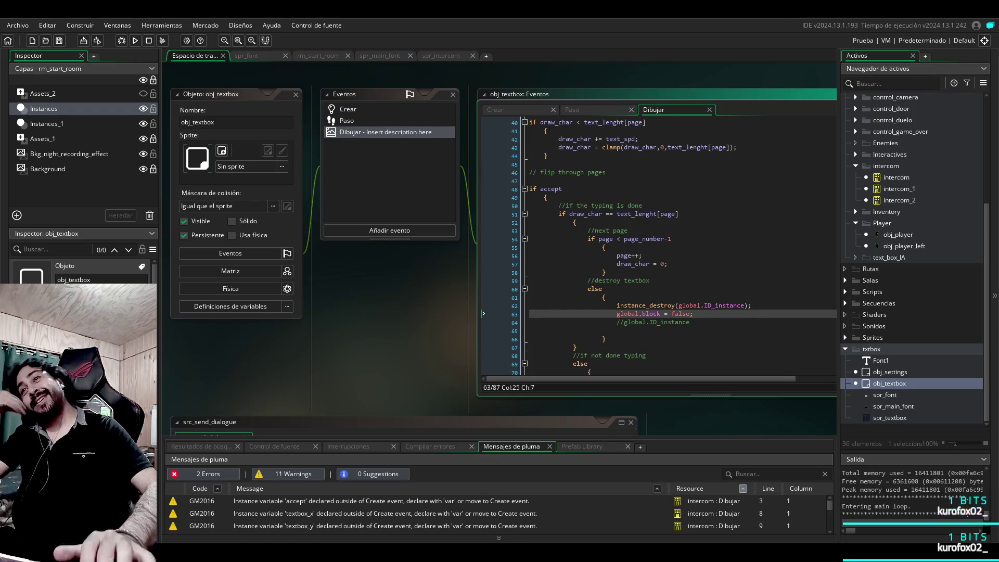
left_click(385, 513)
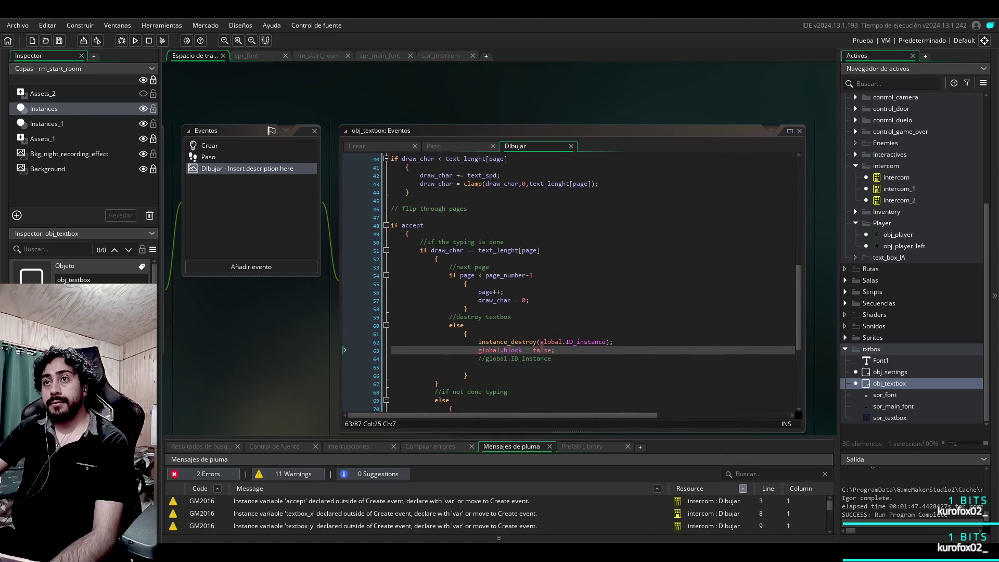
scroll(573, 283, "up", 13)
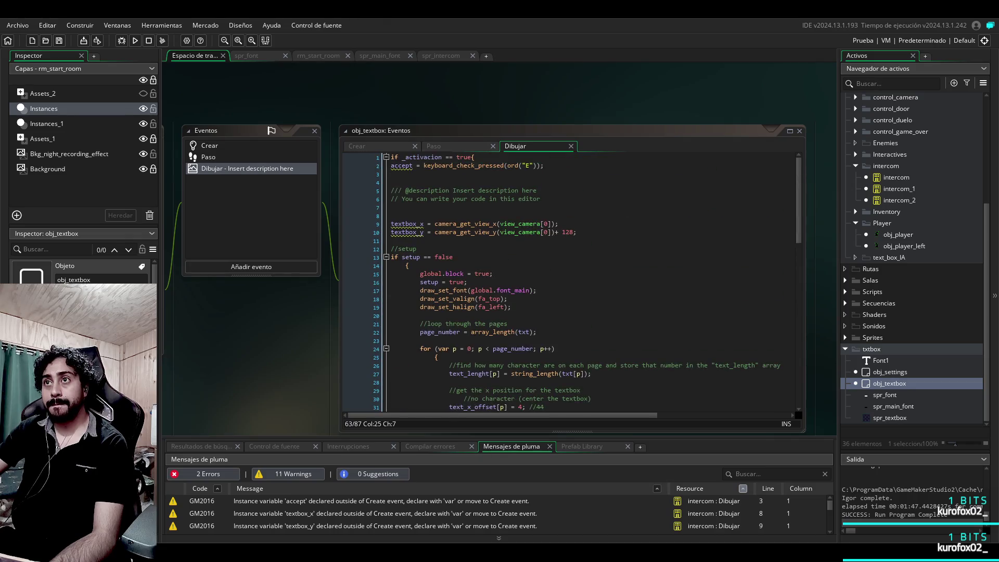
left_click(409, 265)
scroll(572, 284, "down", 20)
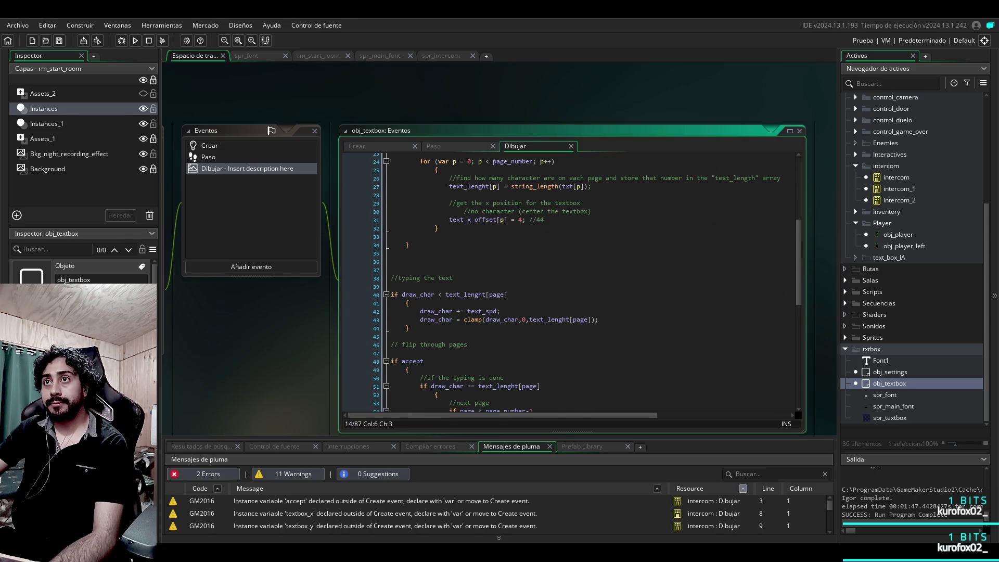
scroll(573, 283, "up", 20)
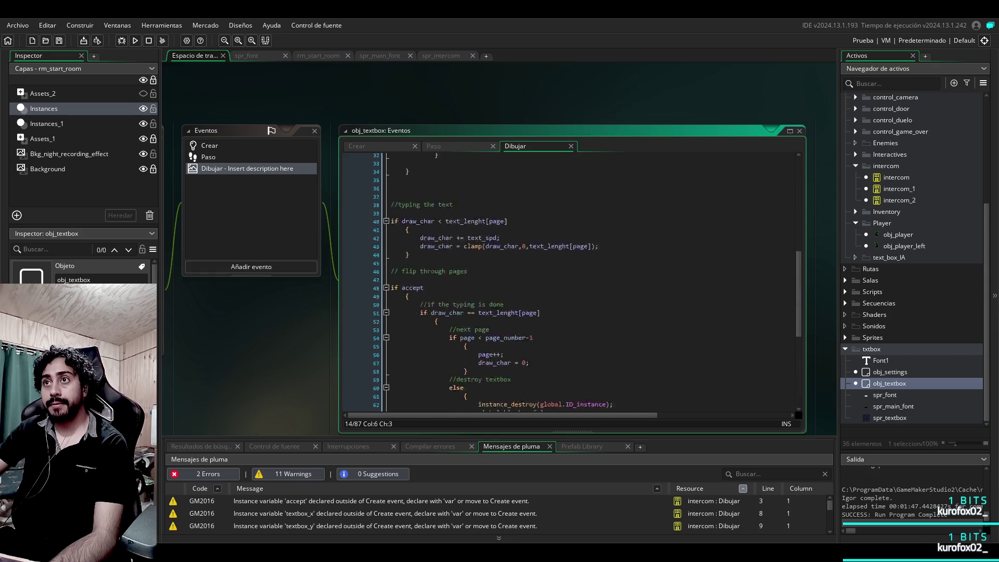
scroll(500, 249, "down", 5)
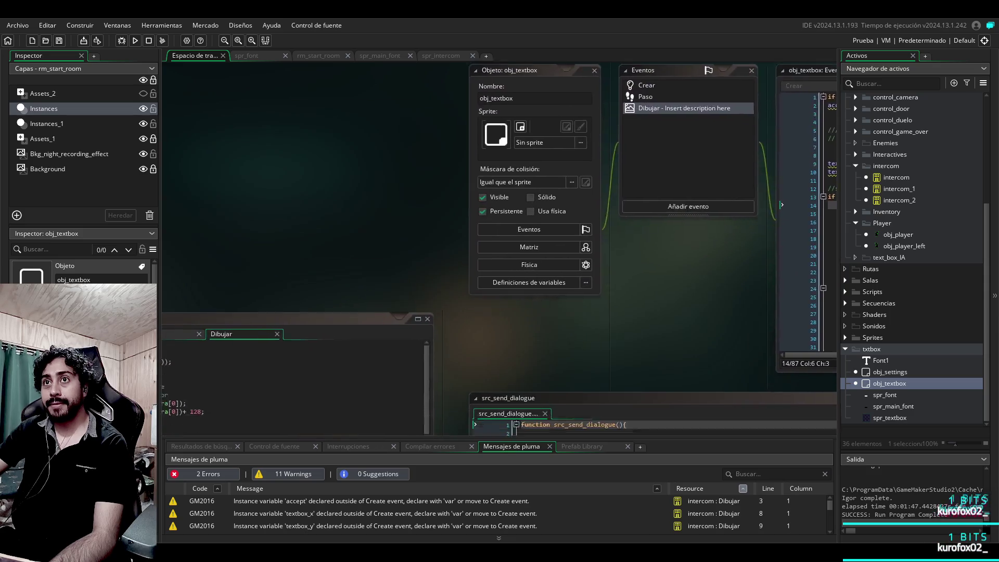
scroll(499, 250, "left", 10)
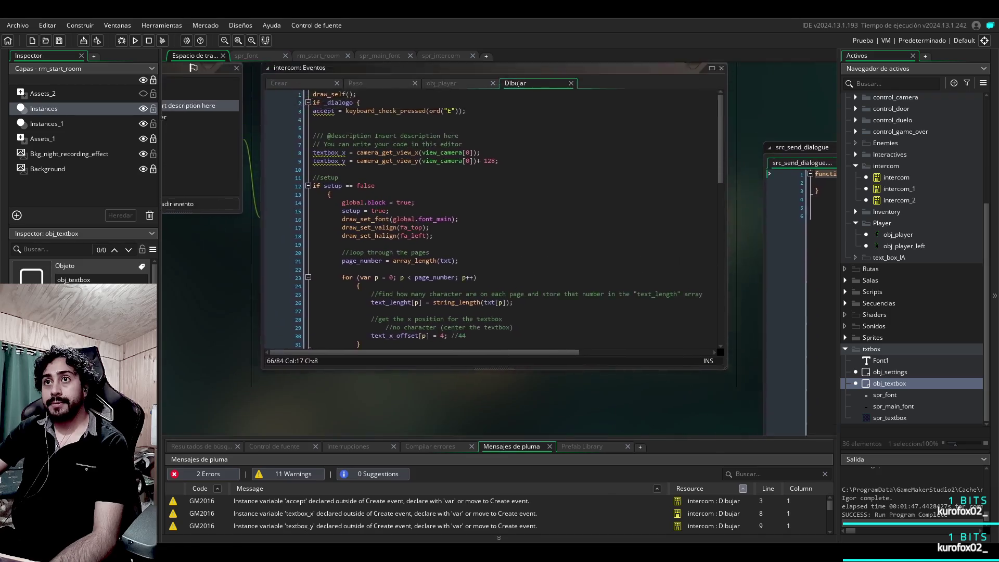
scroll(500, 250, "down", 5)
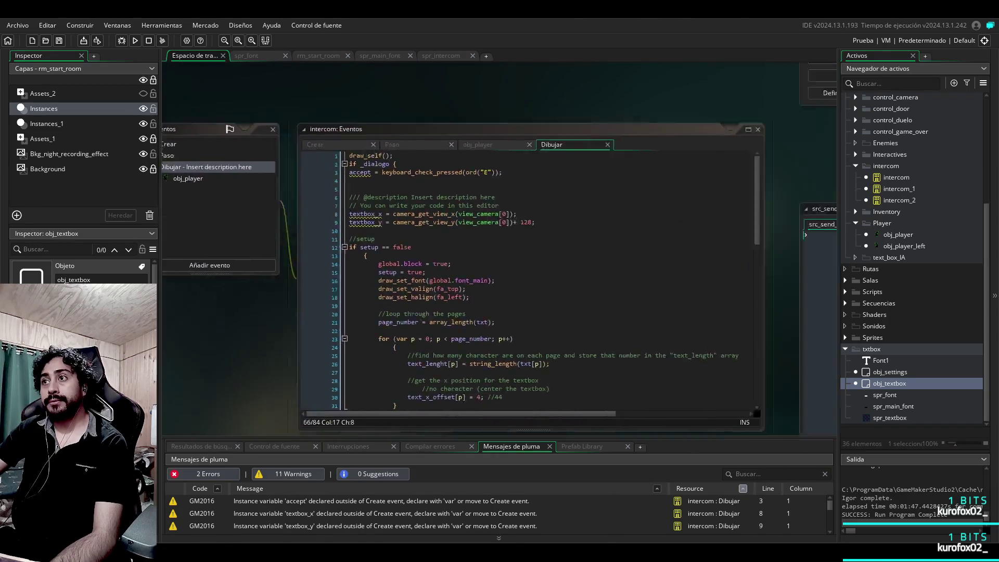
scroll(499, 250, "left", 3)
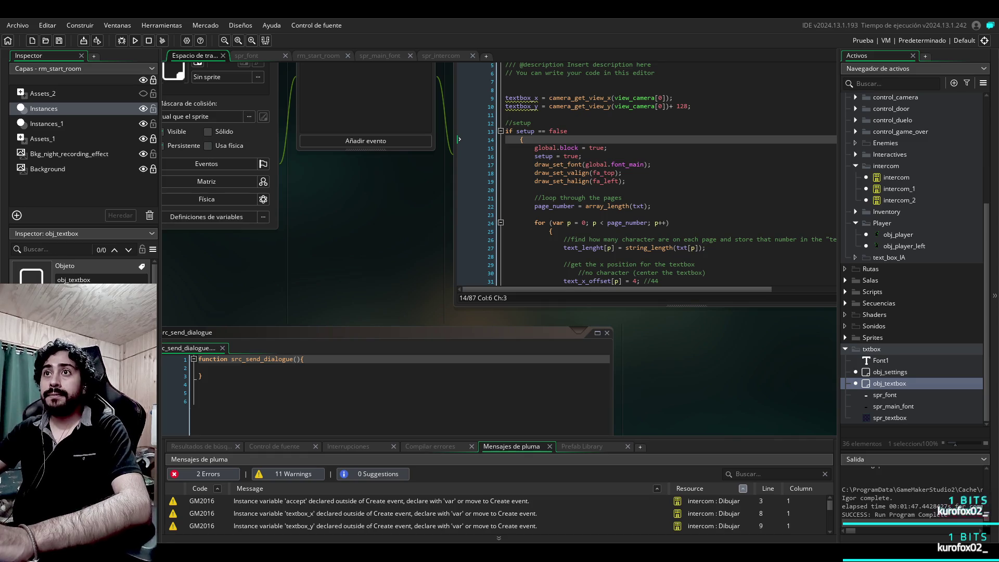
scroll(508, 234, "down", 4)
left_click(370, 102)
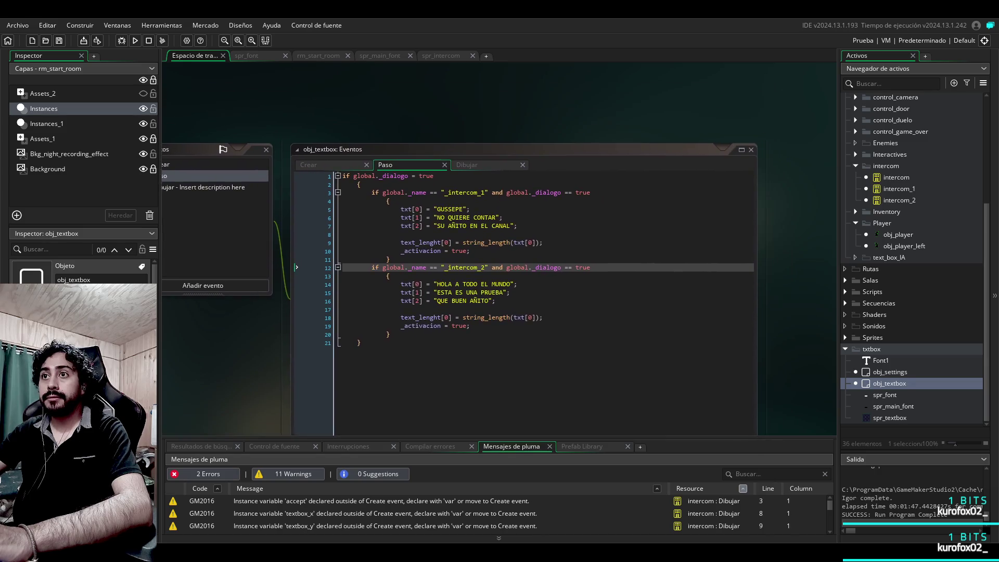
Step: Review the _intercom_1 and _intercom_2 dialogue lines and the _activacion = true statement
left_click(465, 217)
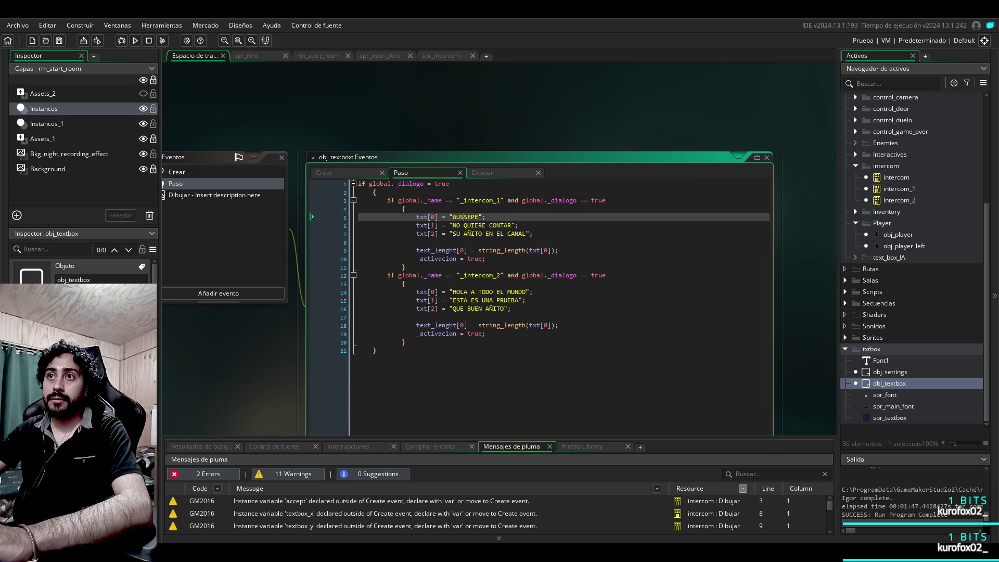
left_click(474, 226)
left_click(359, 242)
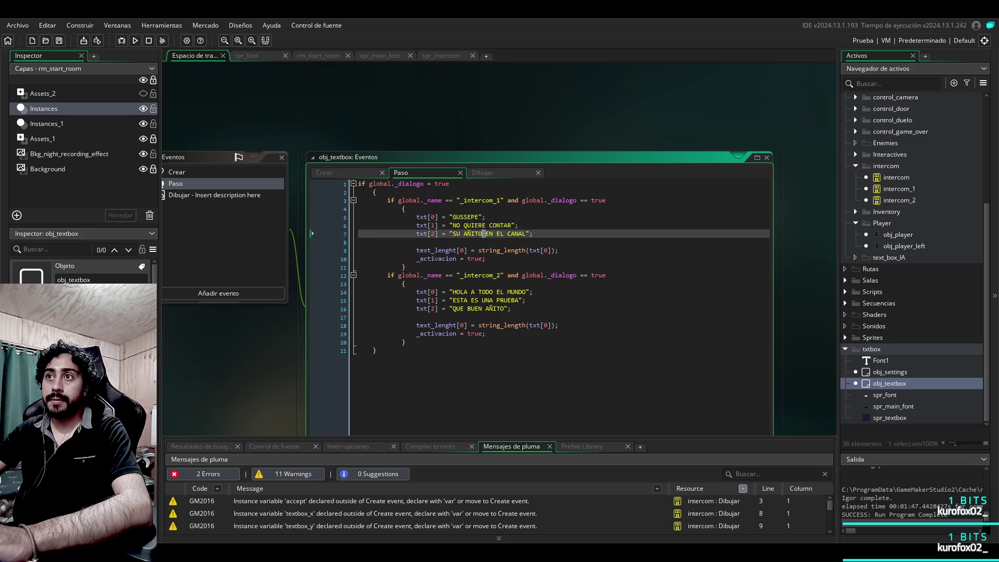
left_click(495, 308)
left_click(405, 283)
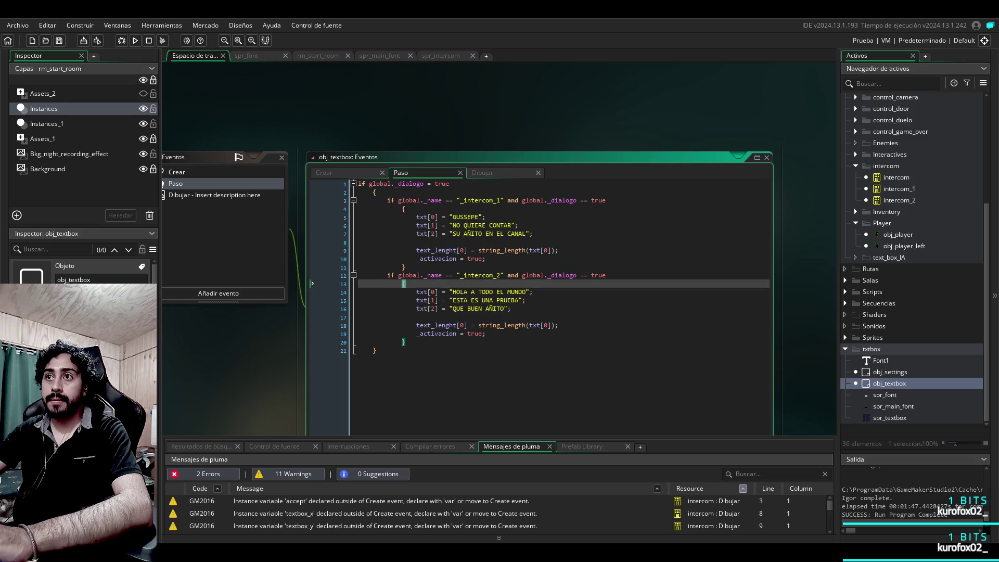
left_click(515, 292)
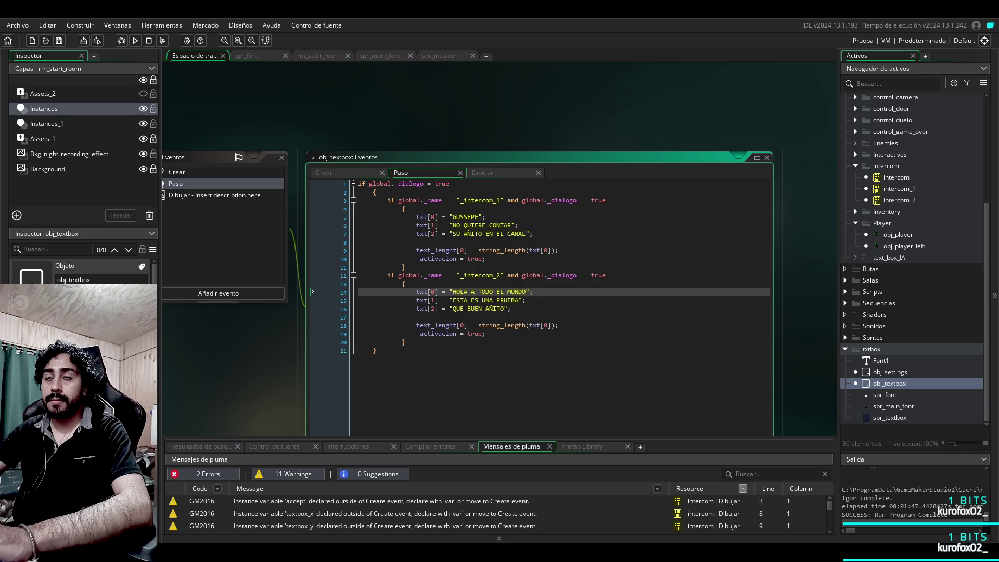
left_click_drag(486, 334, 417, 333)
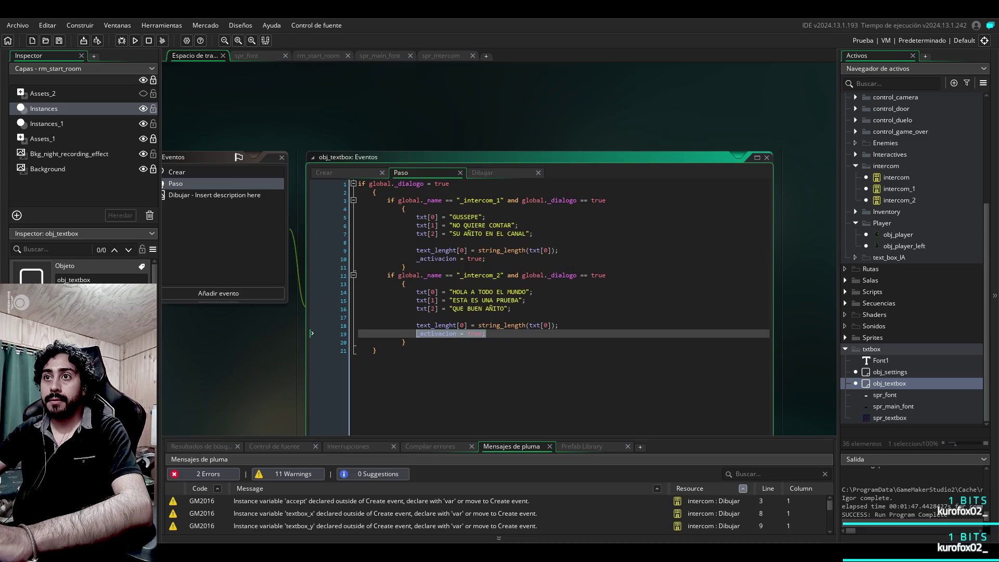
left_click(374, 350)
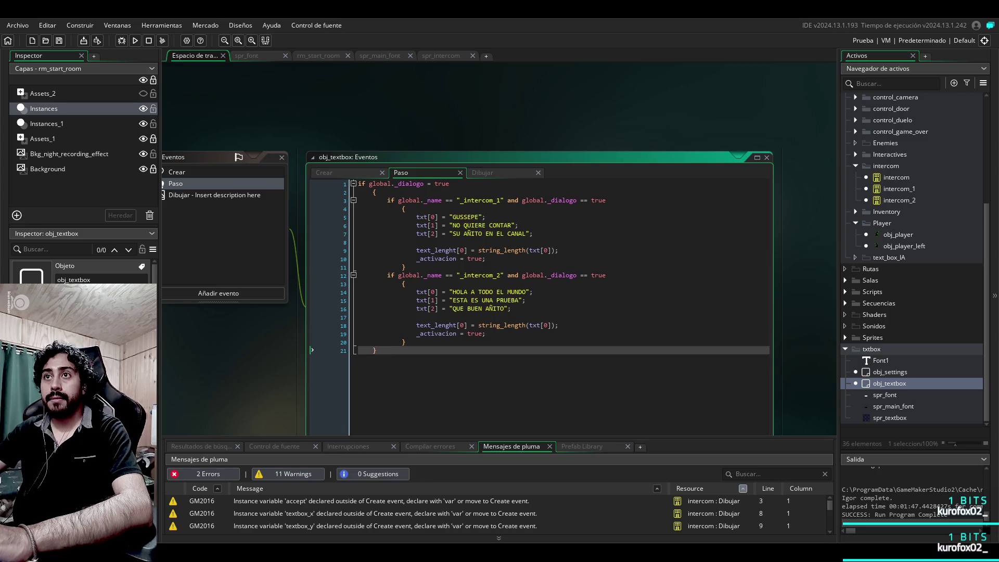
Step: Highlight _activacion's uses, compare with the Create event, and select the text_lenght lines
left_click(438, 259)
double_click(438, 258)
key("ctrl+Tab")
key("ctrl+Tab")
key("ctrl+Tab")
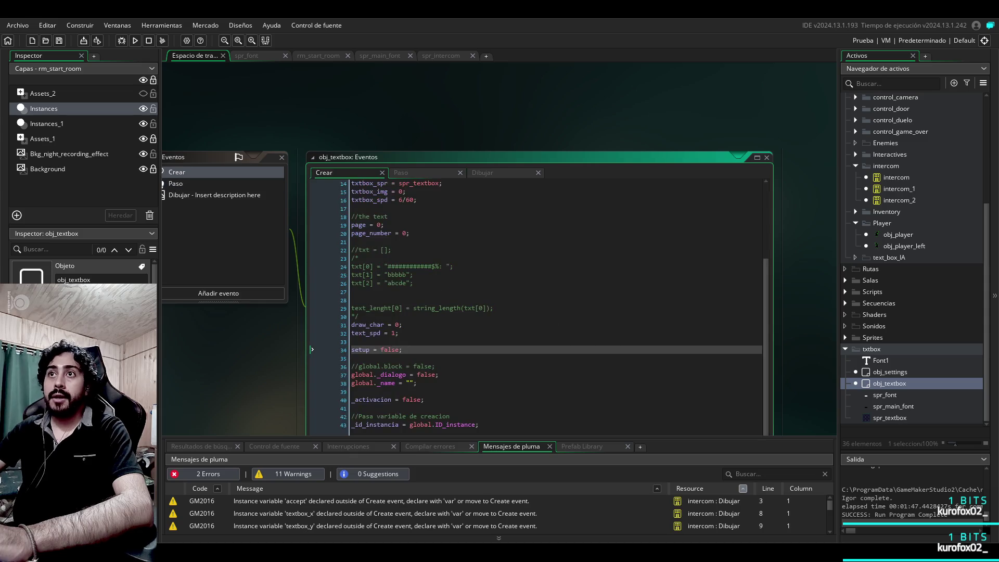
key("ctrl+Tab")
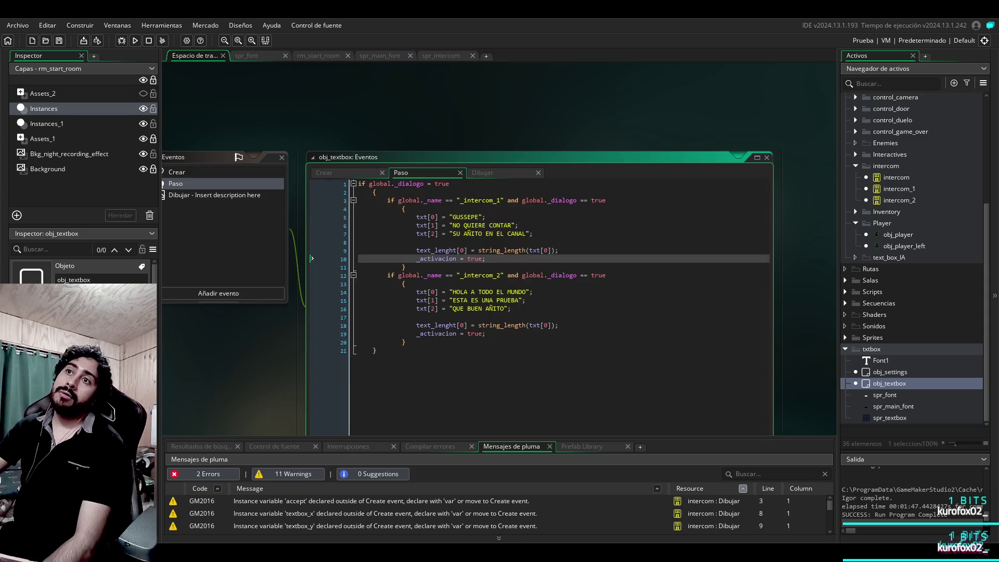
key("Home")
key("shift+Up")
key("shift+End")
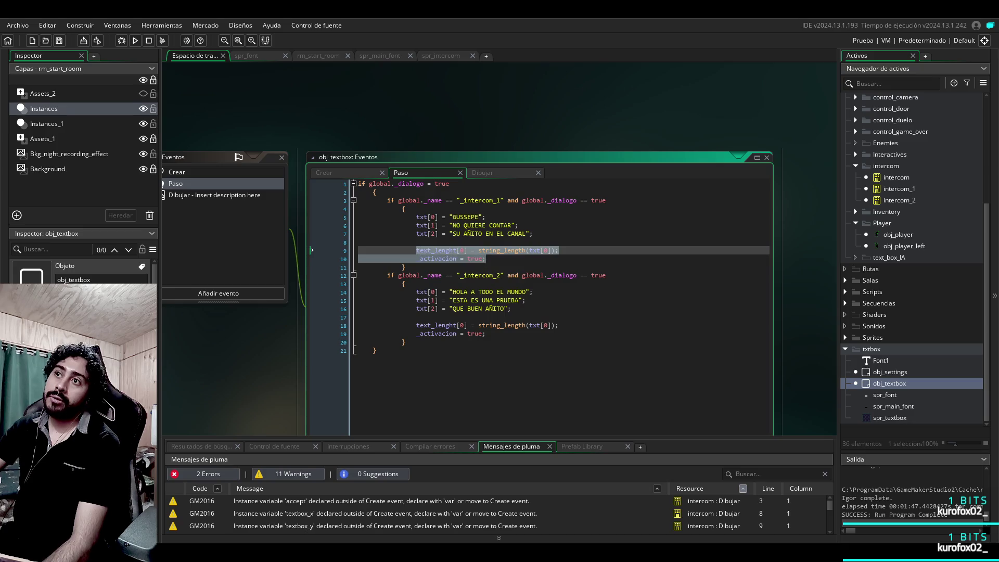
left_click(405, 267)
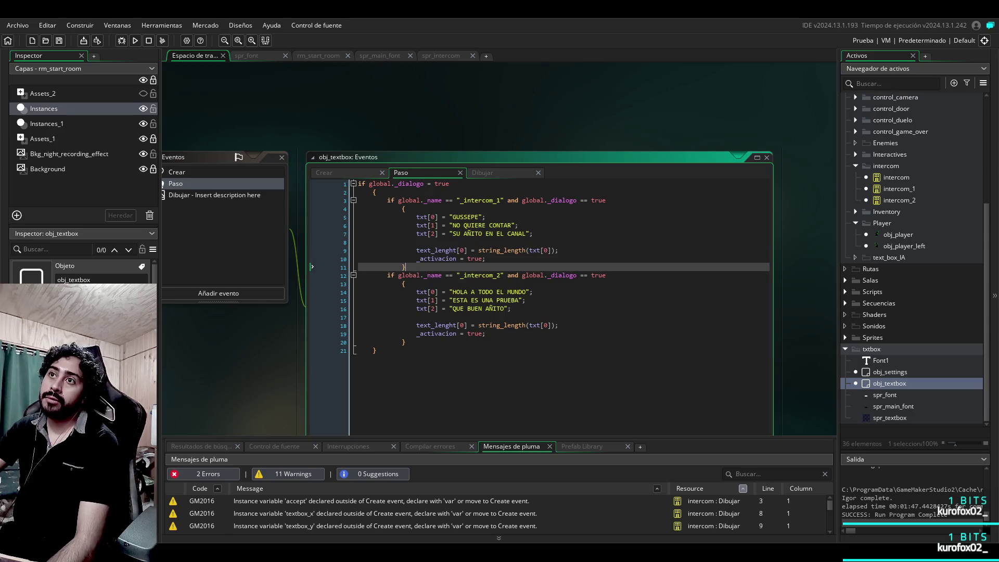